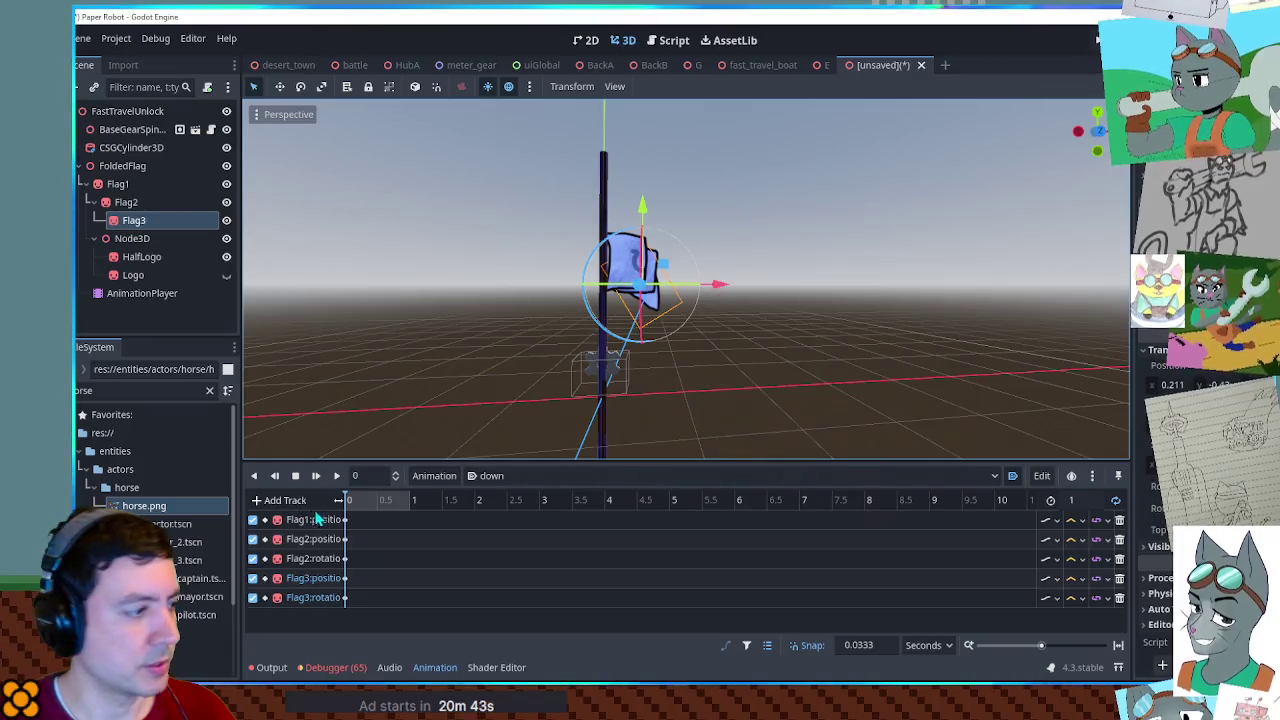
Scrub to about 0.37 s and give the Flag1 and Flag2 rotation tracks cubic interpolation
click(370, 504)
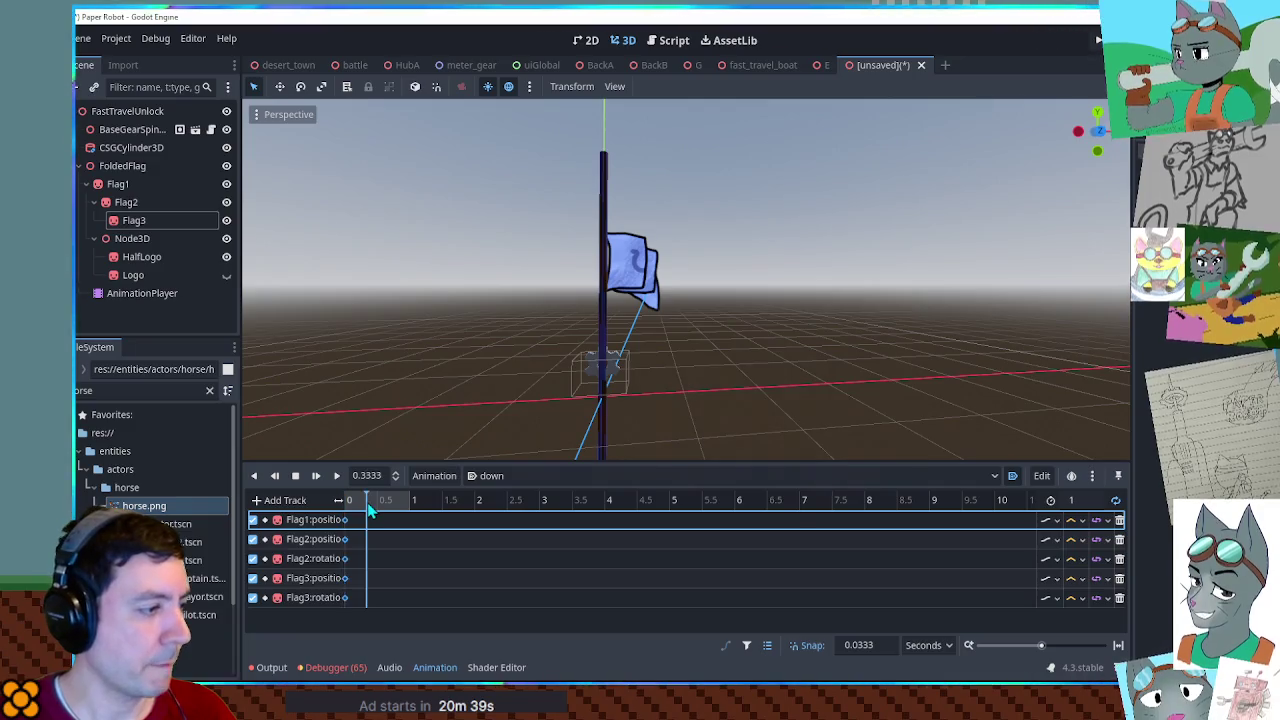
click(369, 503)
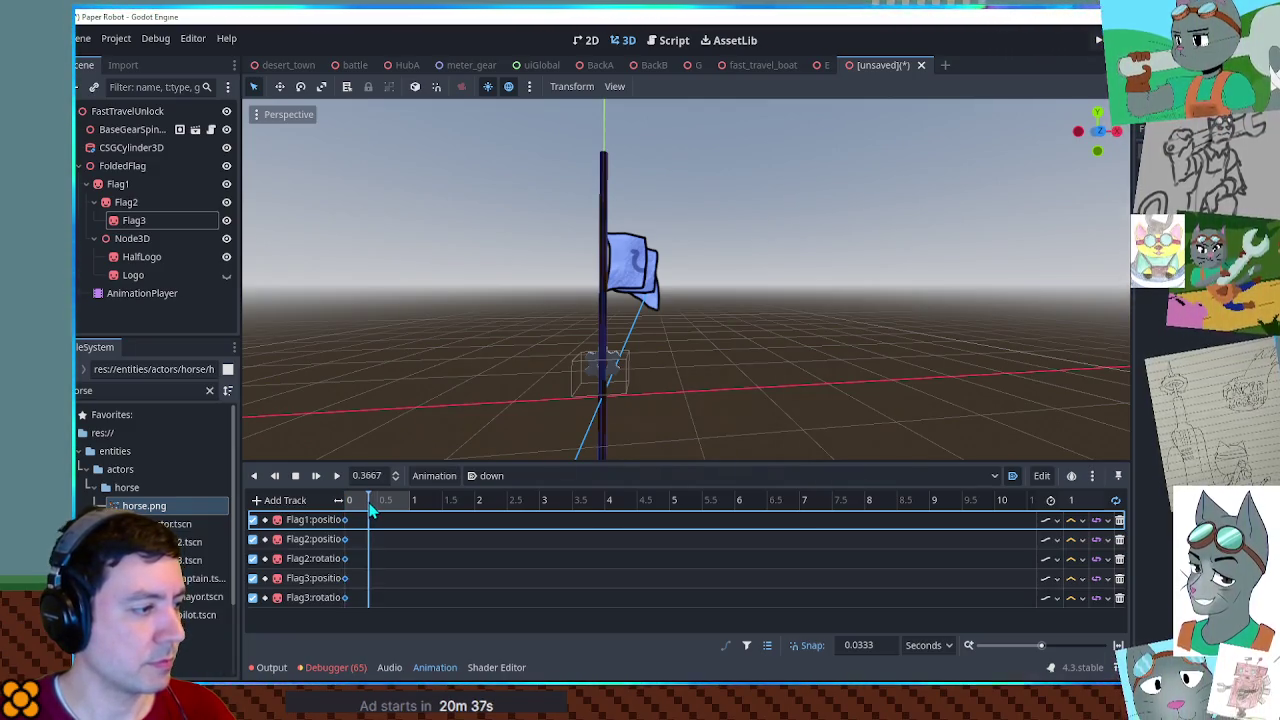
click(1073, 520)
click(1083, 578)
click(1073, 558)
click(1083, 615)
Make both Flag3 tracks cubic and play the down animation to preview the flag motion
click(1073, 578)
click(1083, 636)
click(1073, 597)
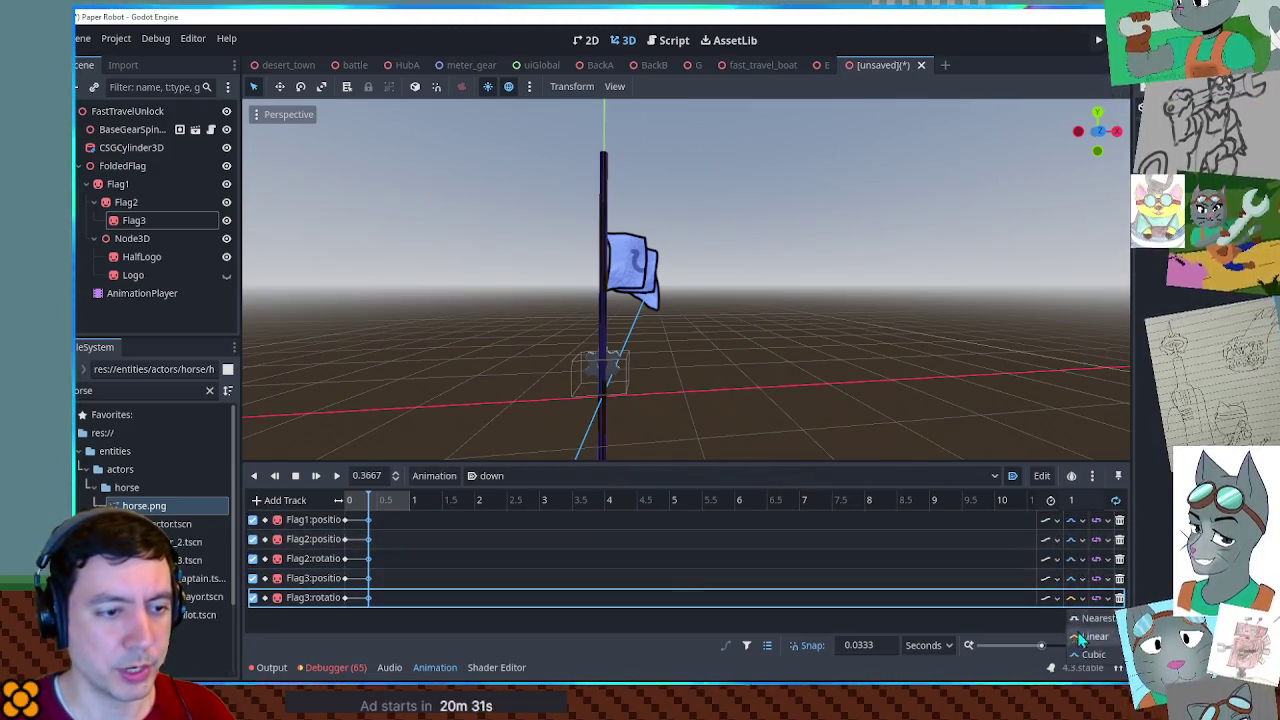
click(1087, 653)
click(336, 476)
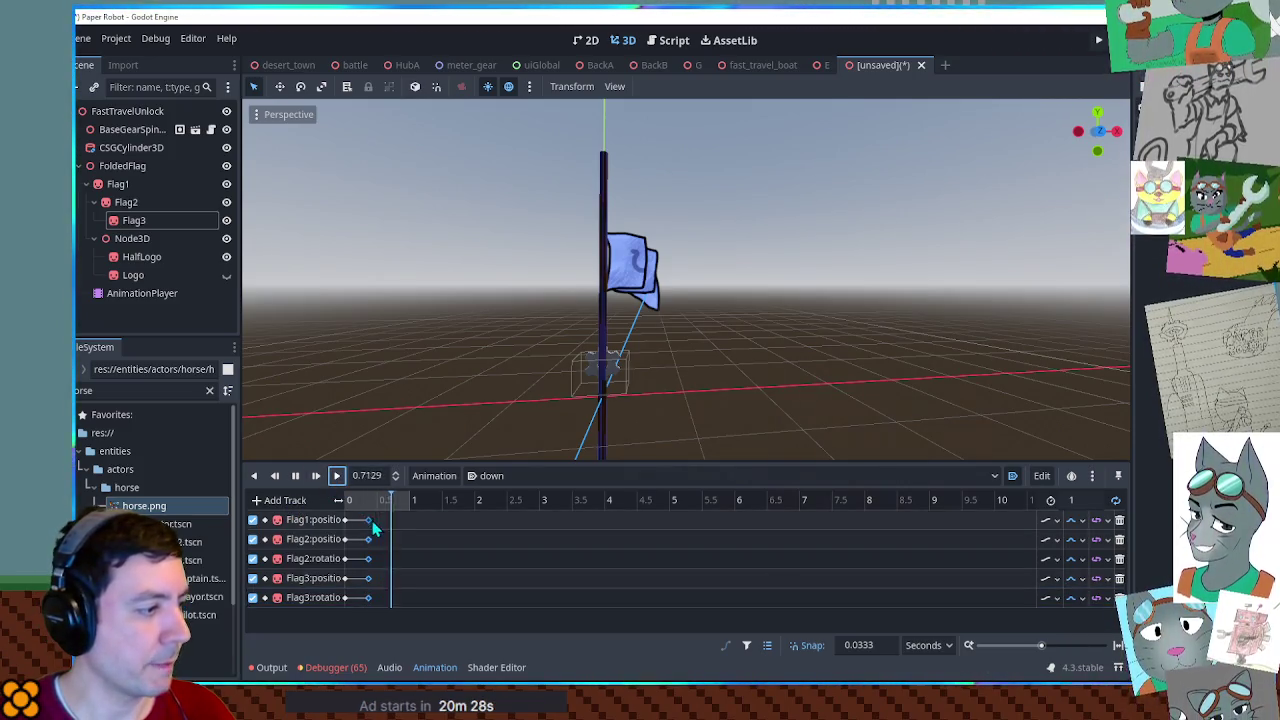
click(368, 539)
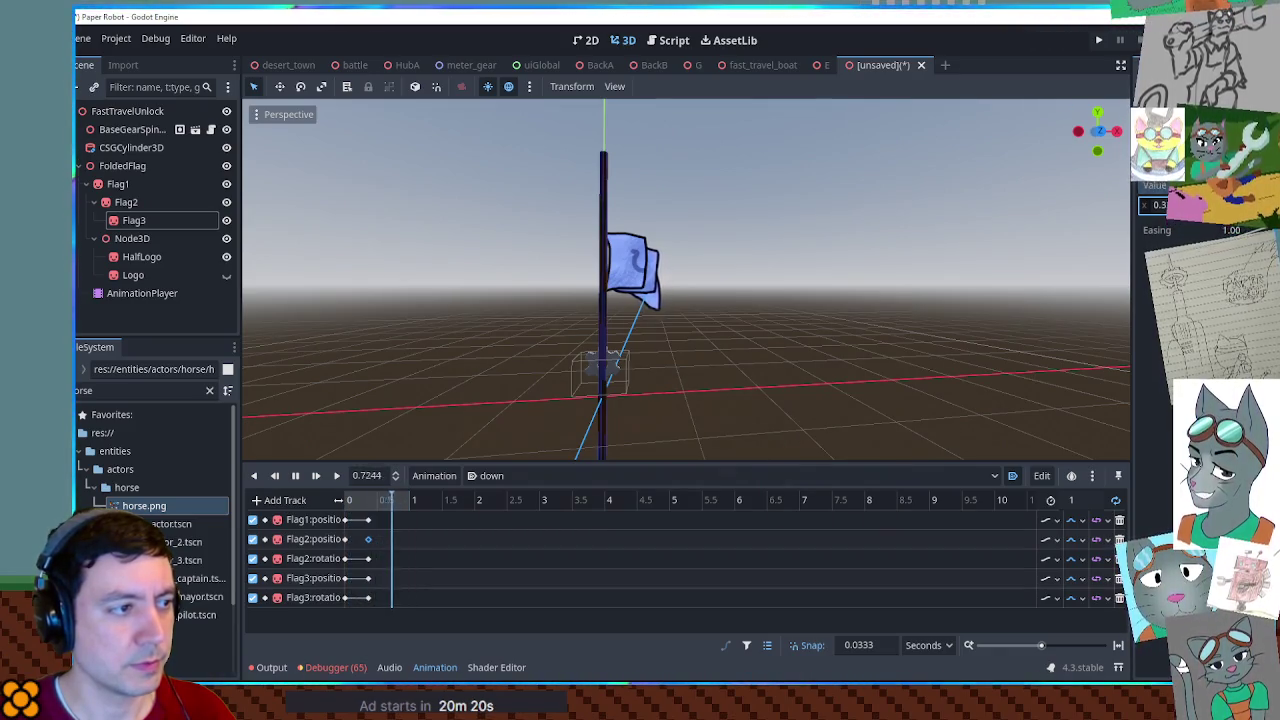
Set the animation length to 3 s and duplicate all starting keyframes to about 1.75 s
click(1080, 495)
text(3)
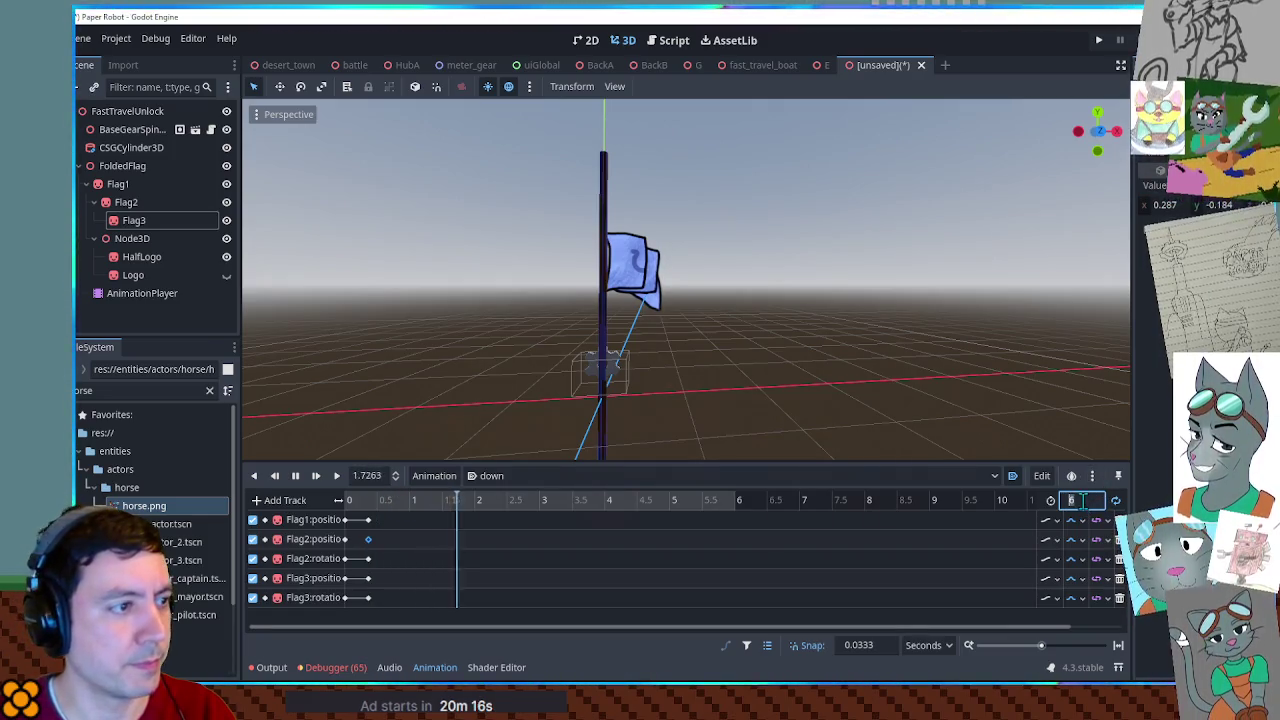
key(Return)
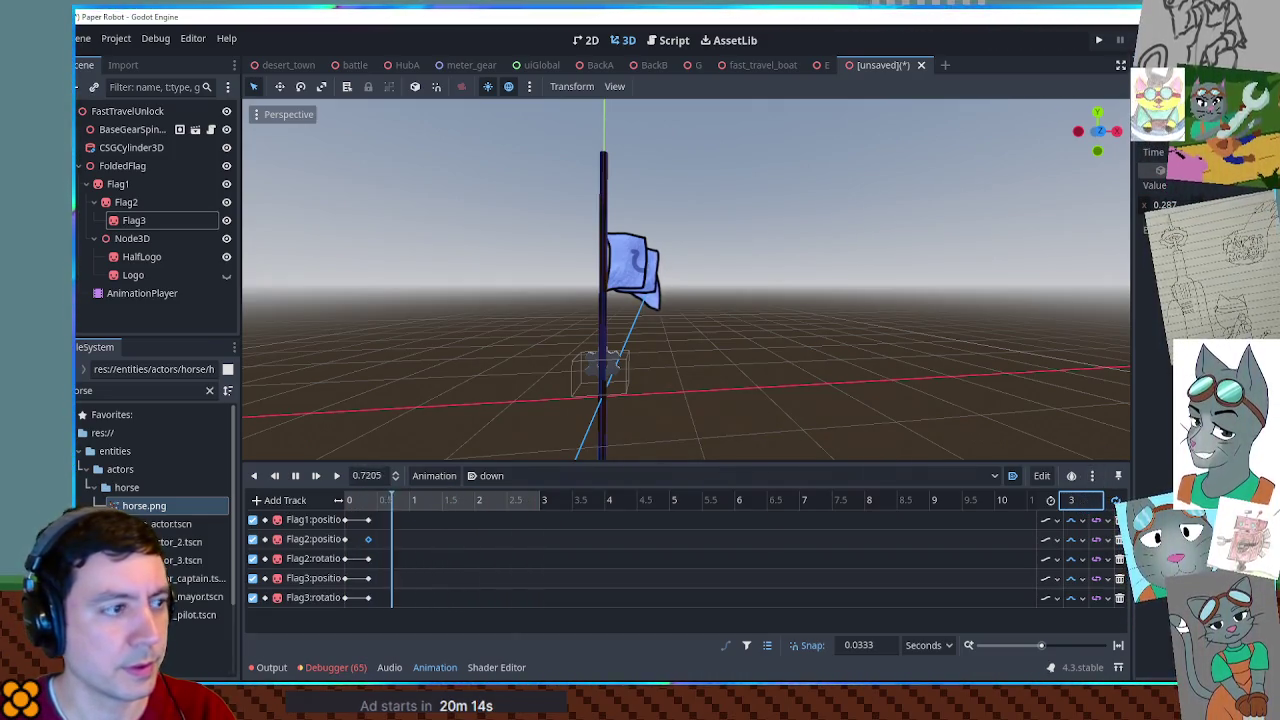
click(350, 535)
drag(364, 512, 340, 612)
key(ctrl+d)
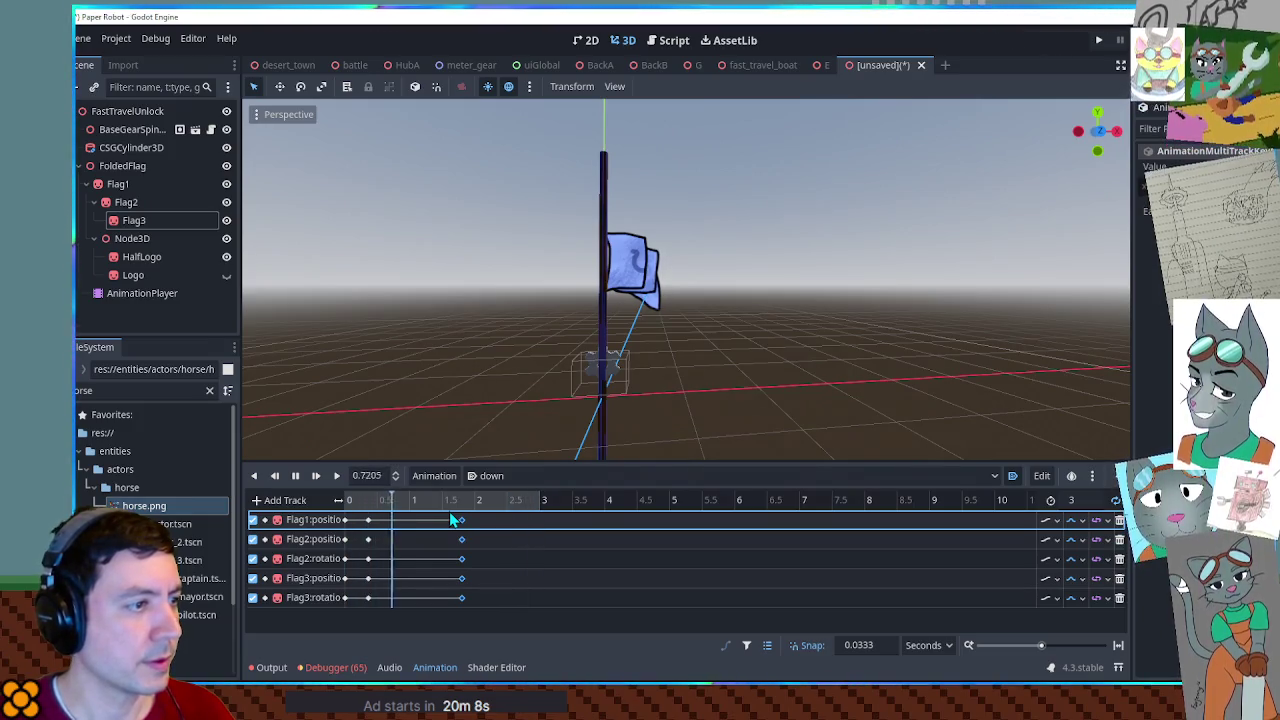
Drag Flag3's keyframes later and extend the animation length to 4 seconds
click(368, 558)
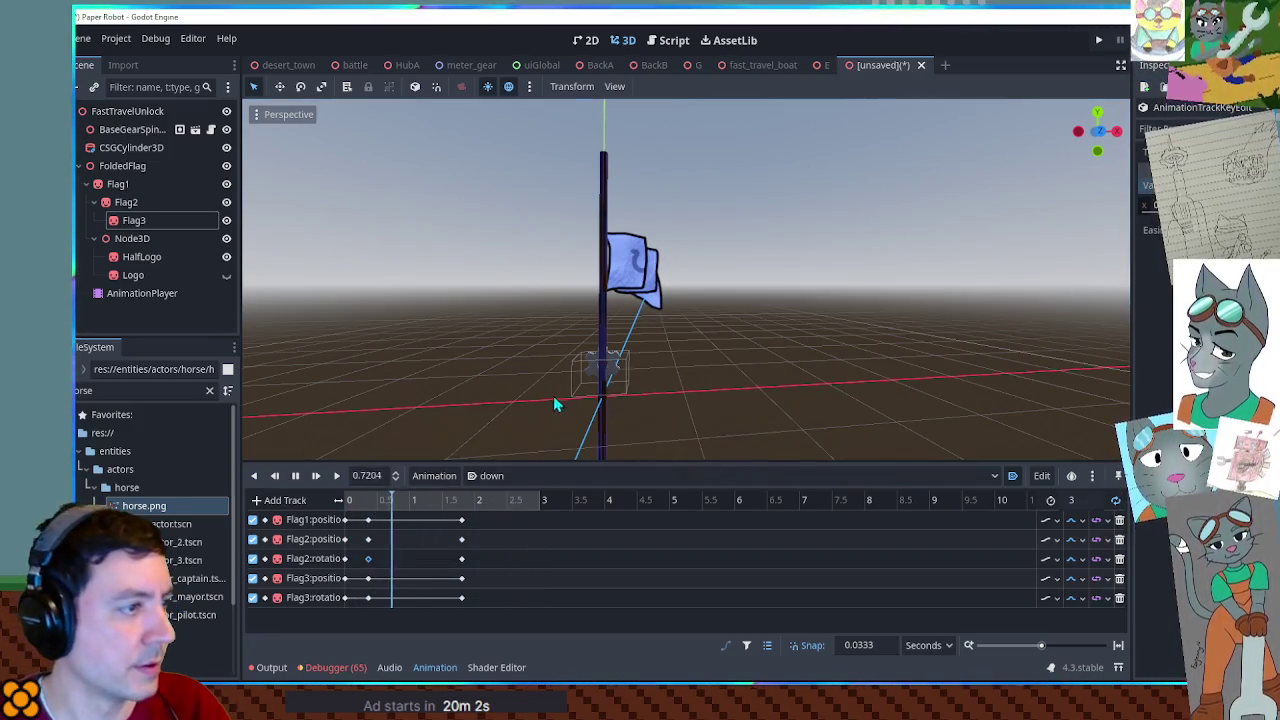
click(368, 578)
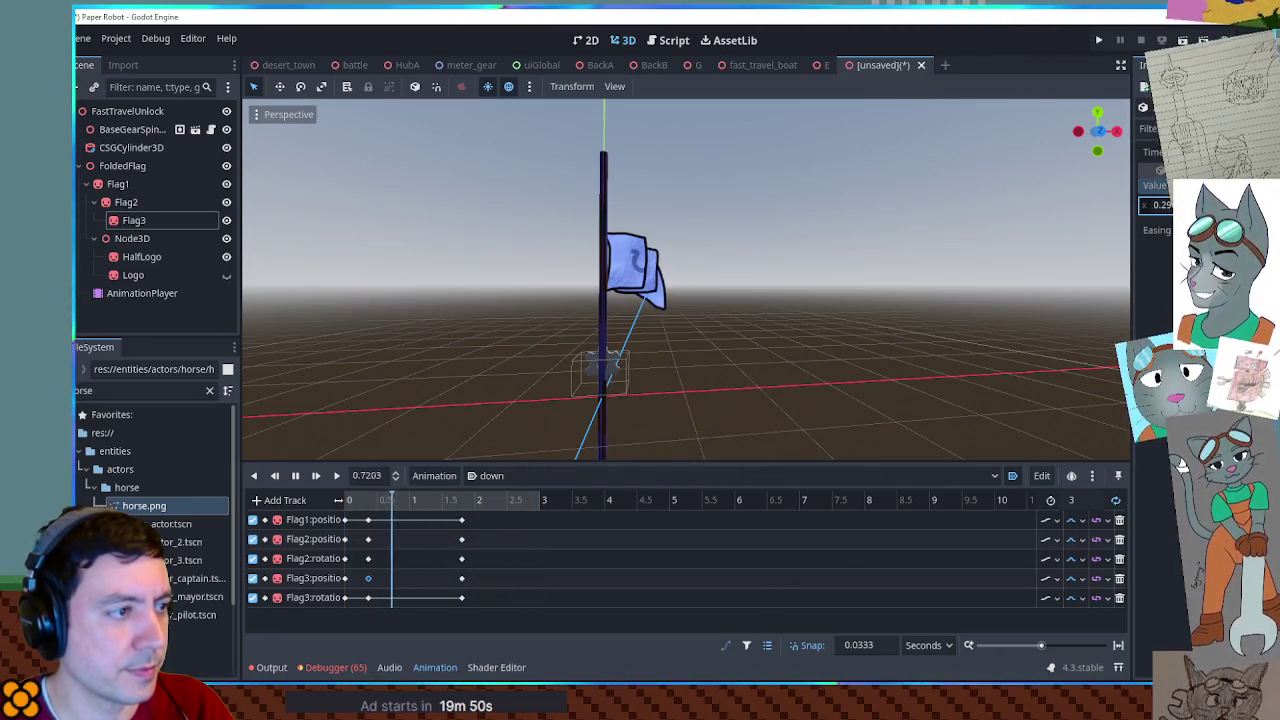
click(368, 597)
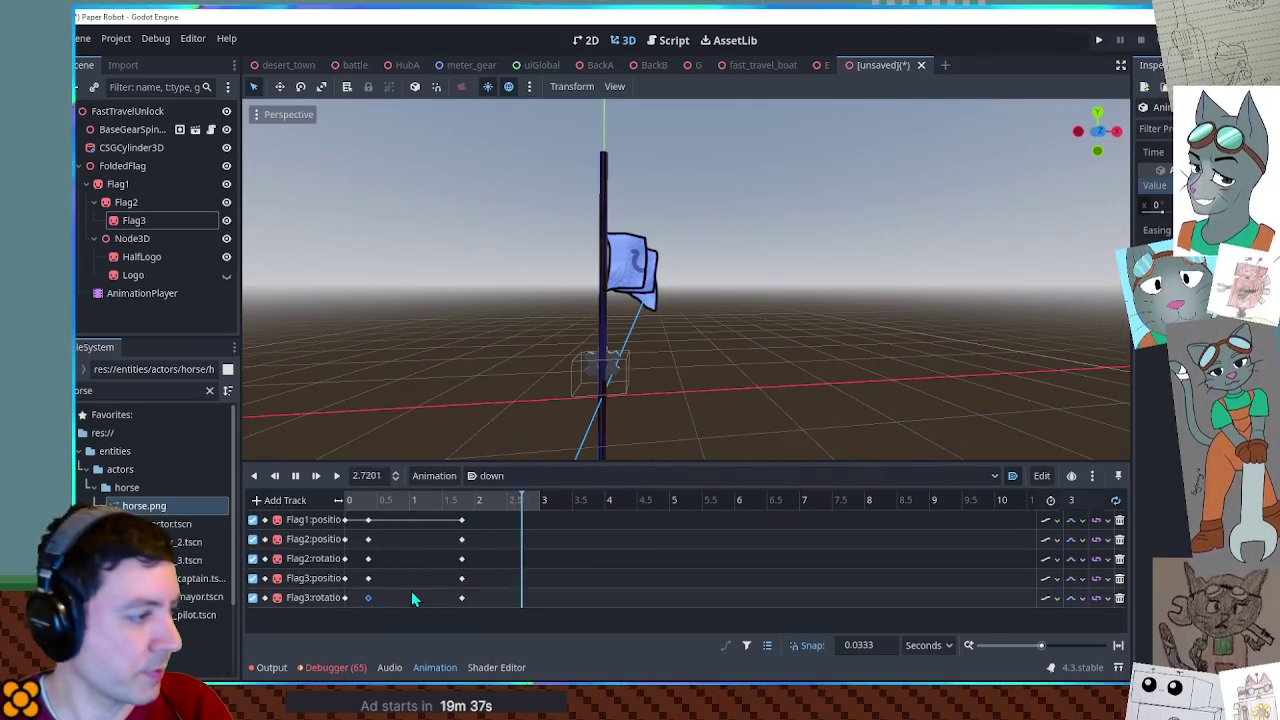
mouse_move(470, 568)
mouse_down()
mouse_move(345, 612)
mouse_move(380, 588)
mouse_up()
click(751, 535)
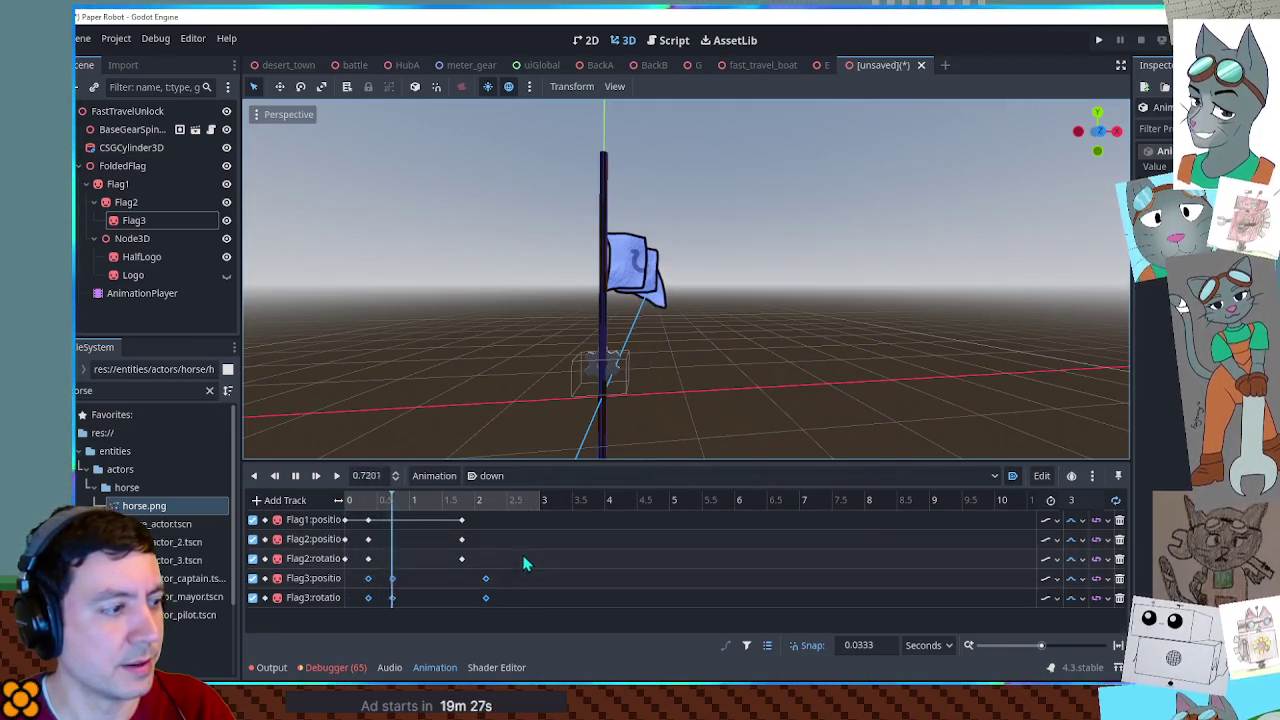
click(1092, 497)
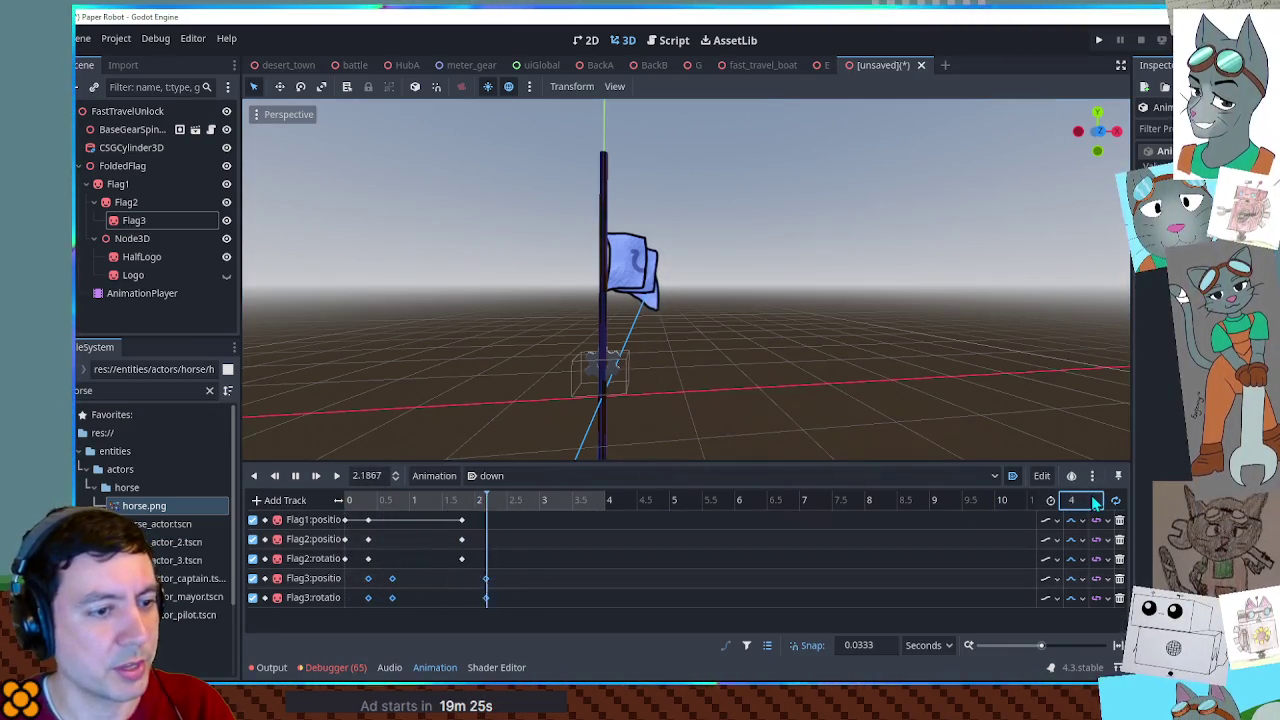
click(732, 562)
Save the flag scene as fast_travel_unlock_station.tscn in res://entities/mechanisms/fastTravel
key(ctrl+s)
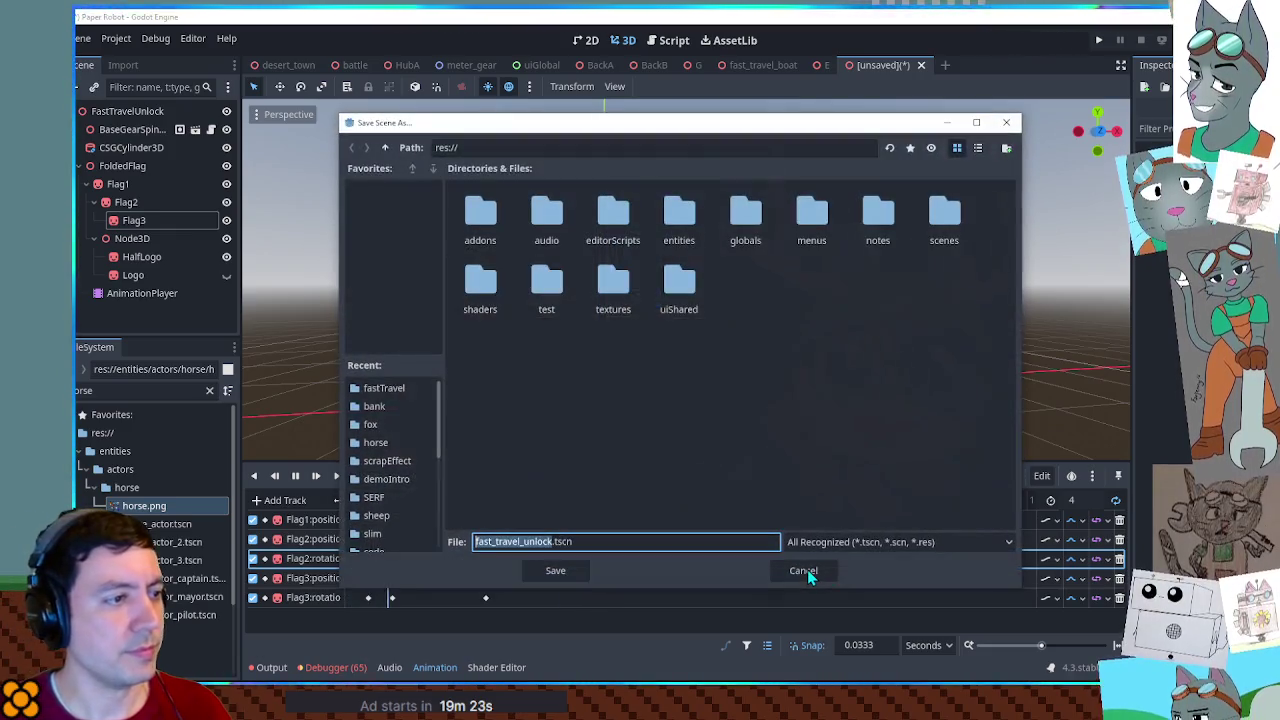
double_click(957, 214)
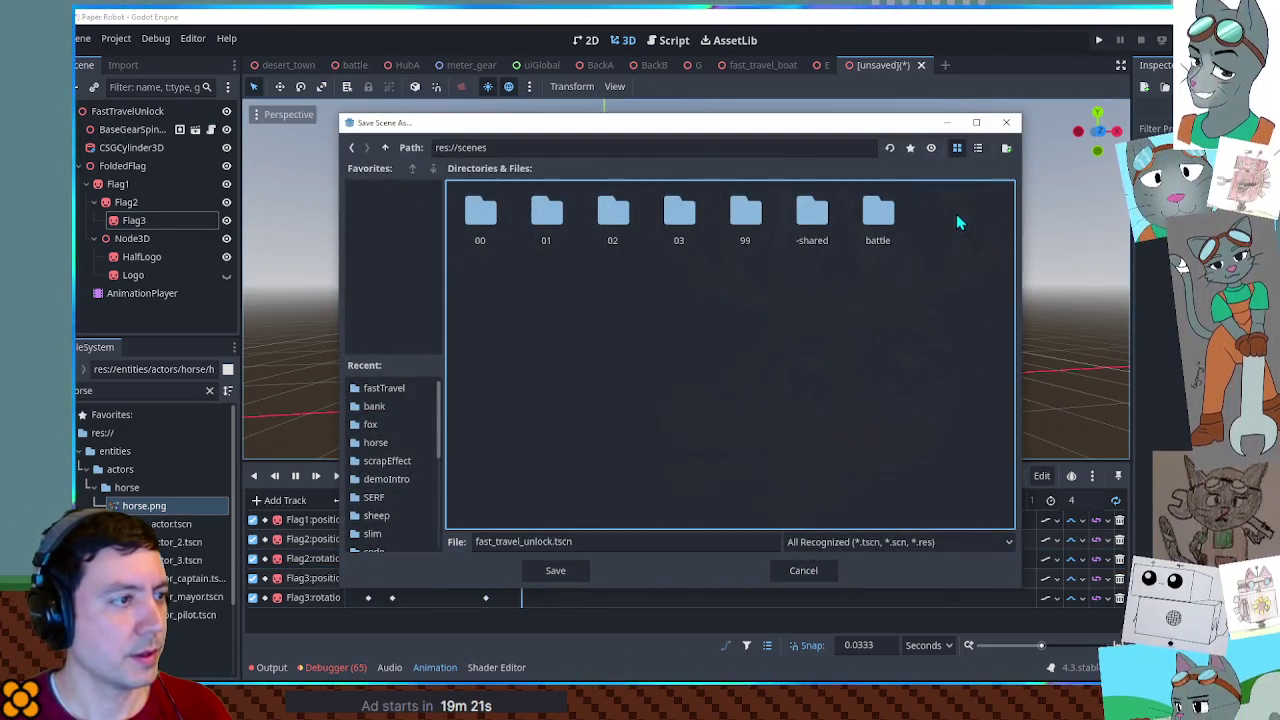
click(385, 149)
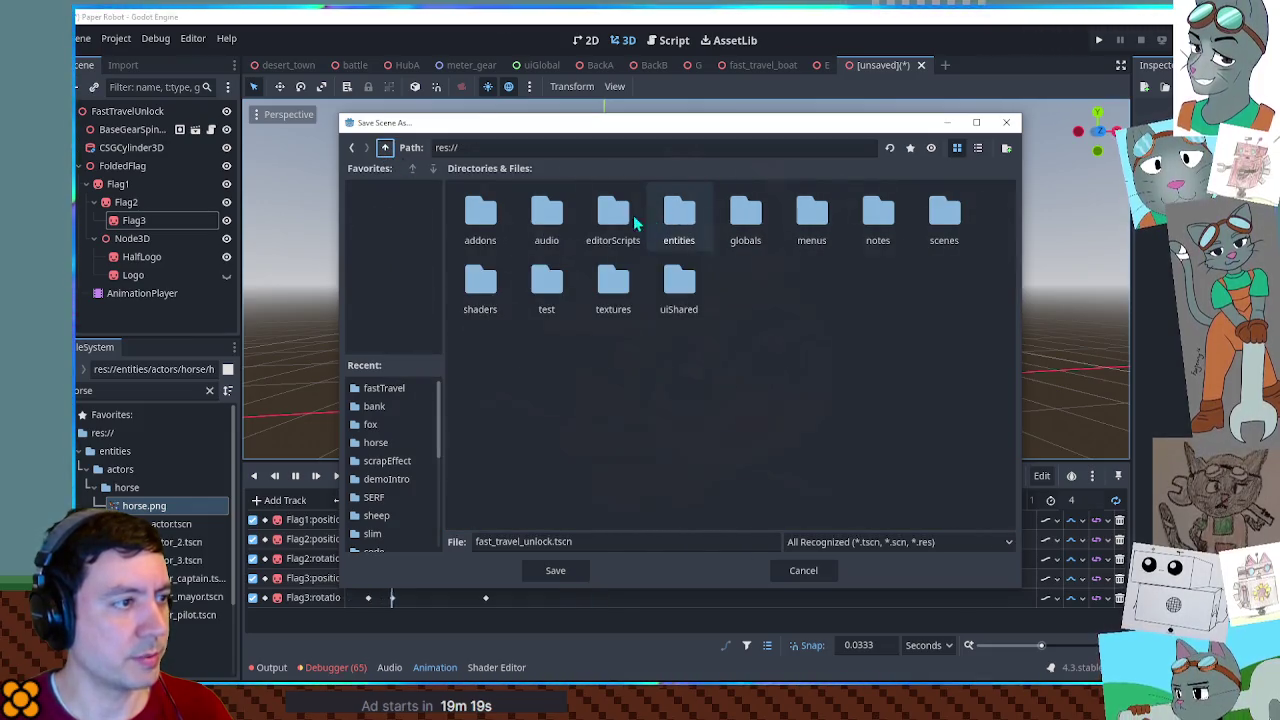
double_click(679, 215)
double_click(679, 215)
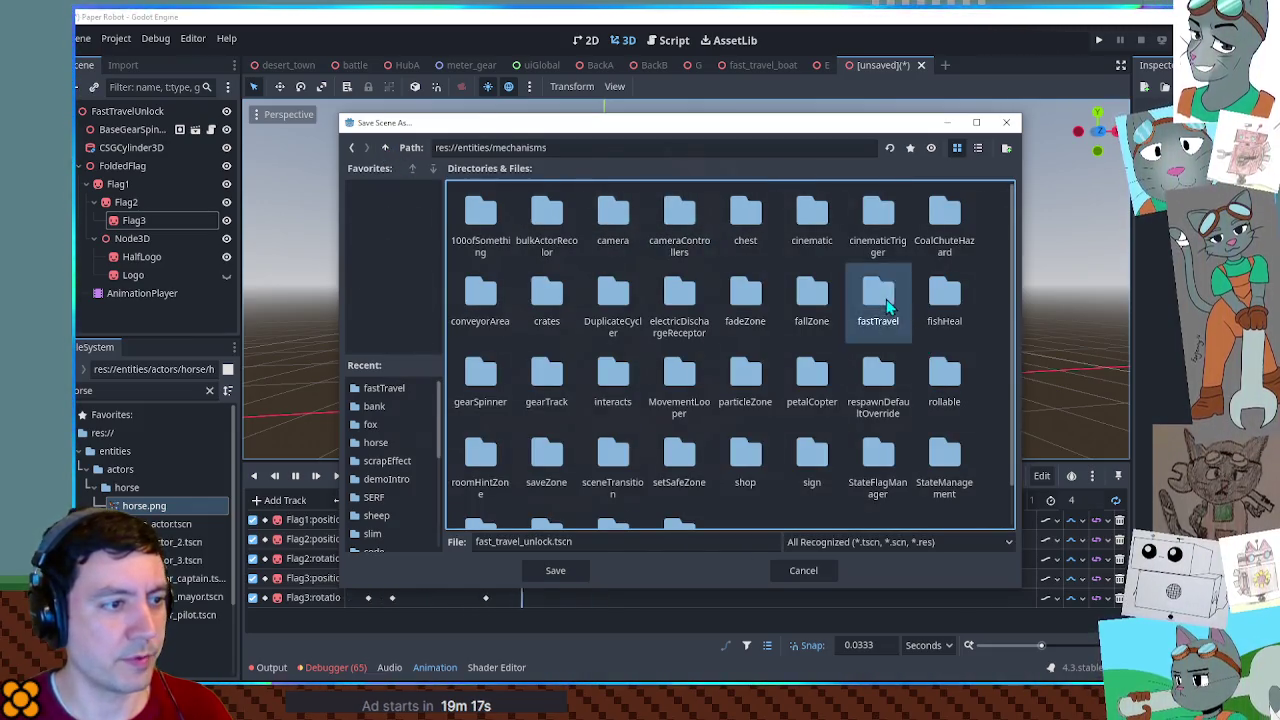
double_click(880, 296)
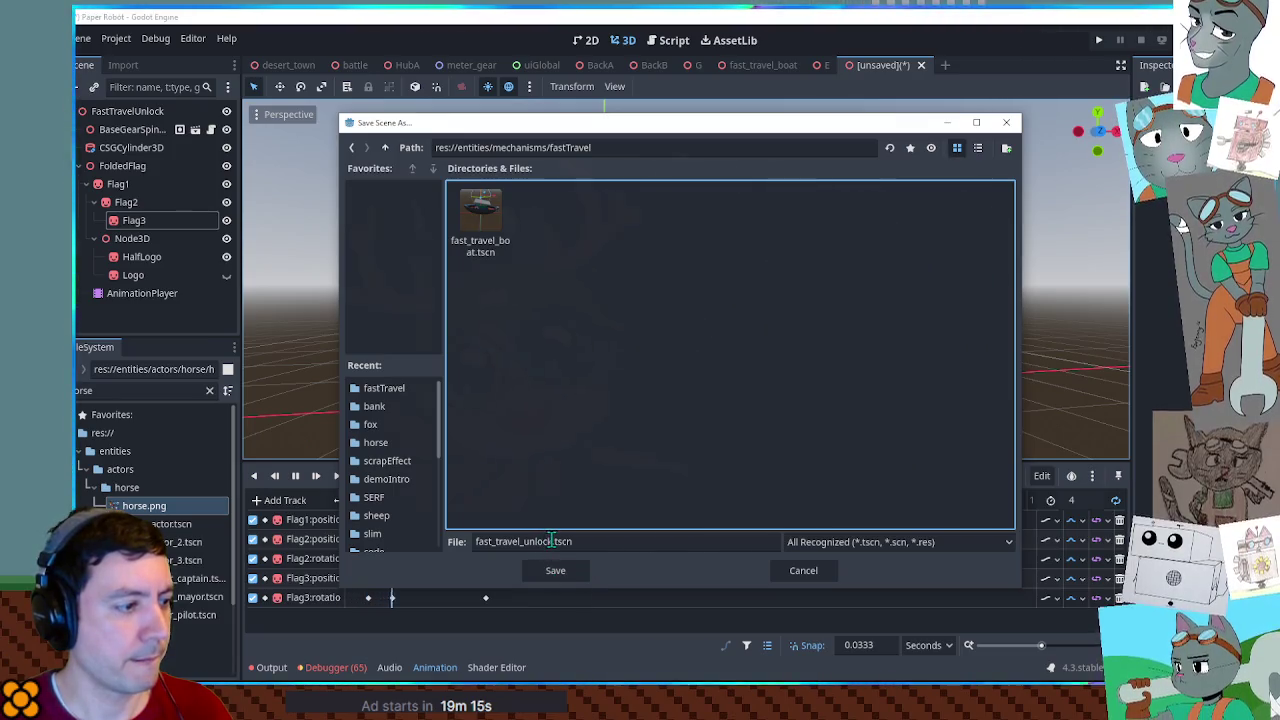
click(556, 575)
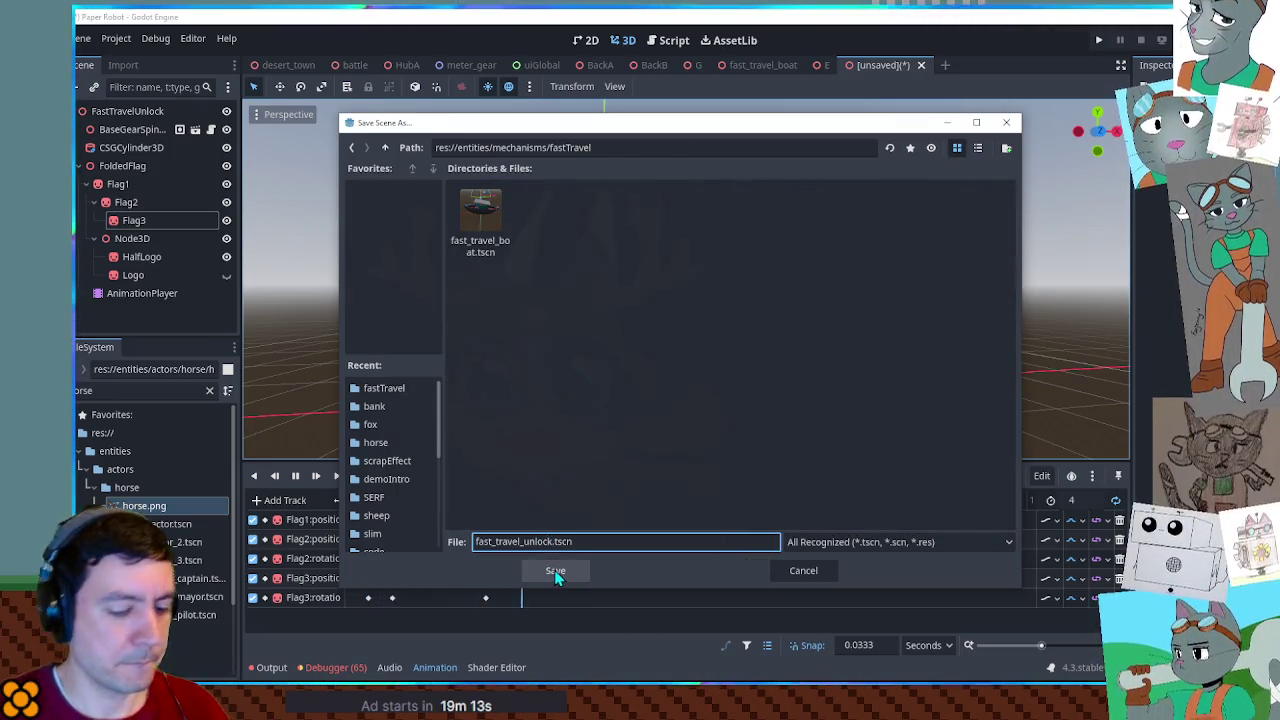
text(_station)
click(556, 572)
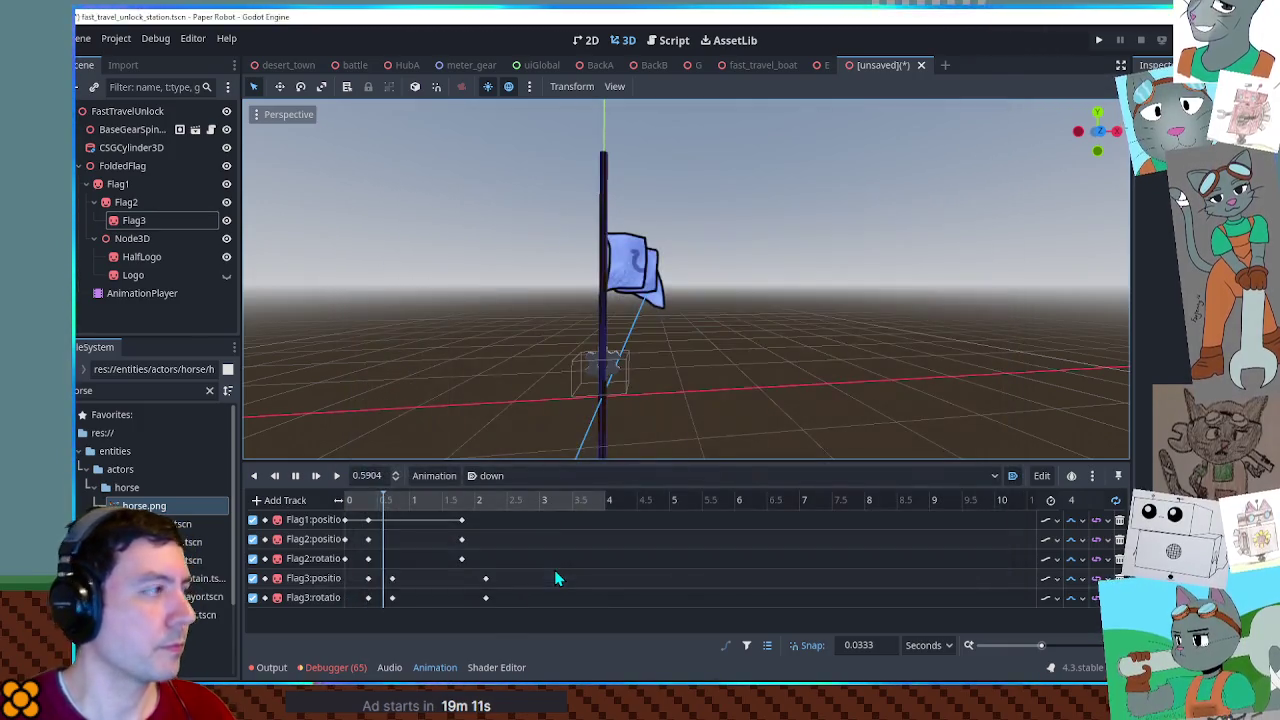
click(158, 113)
click(163, 113)
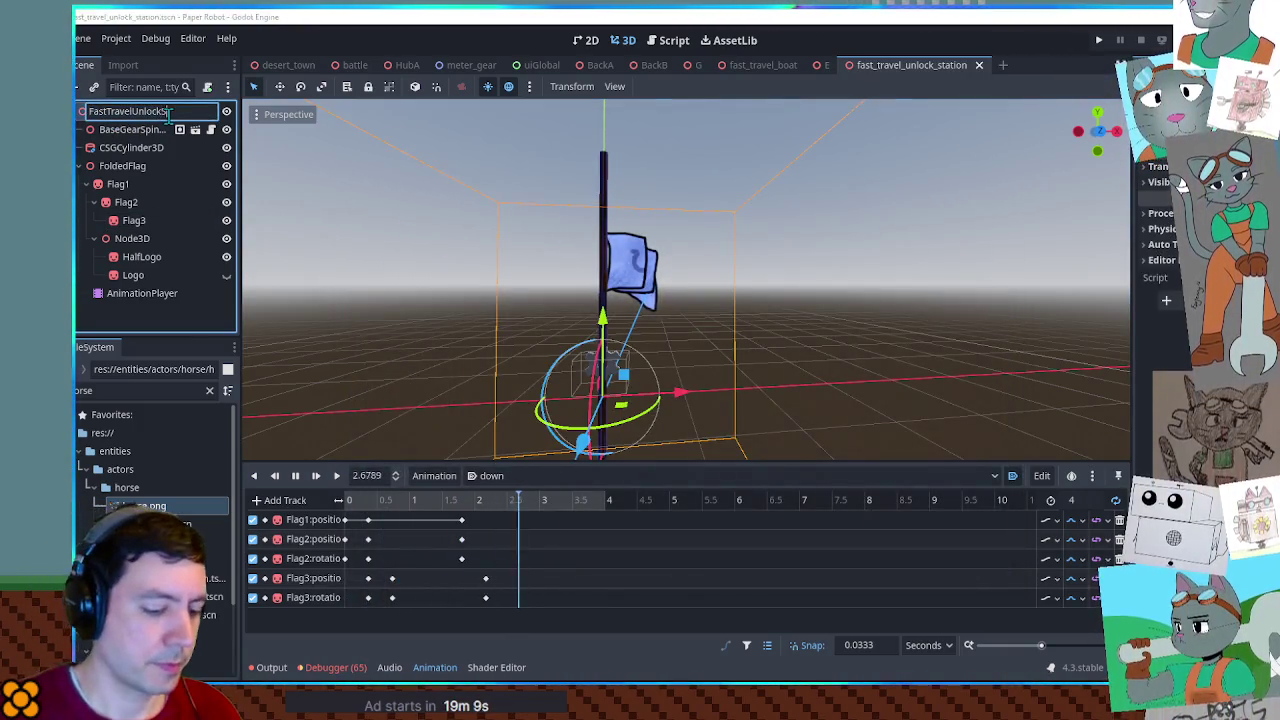
Rename the root FastTravelUnlockStation, duplicate down as 'up', and clear its later keyframes
key(Return)
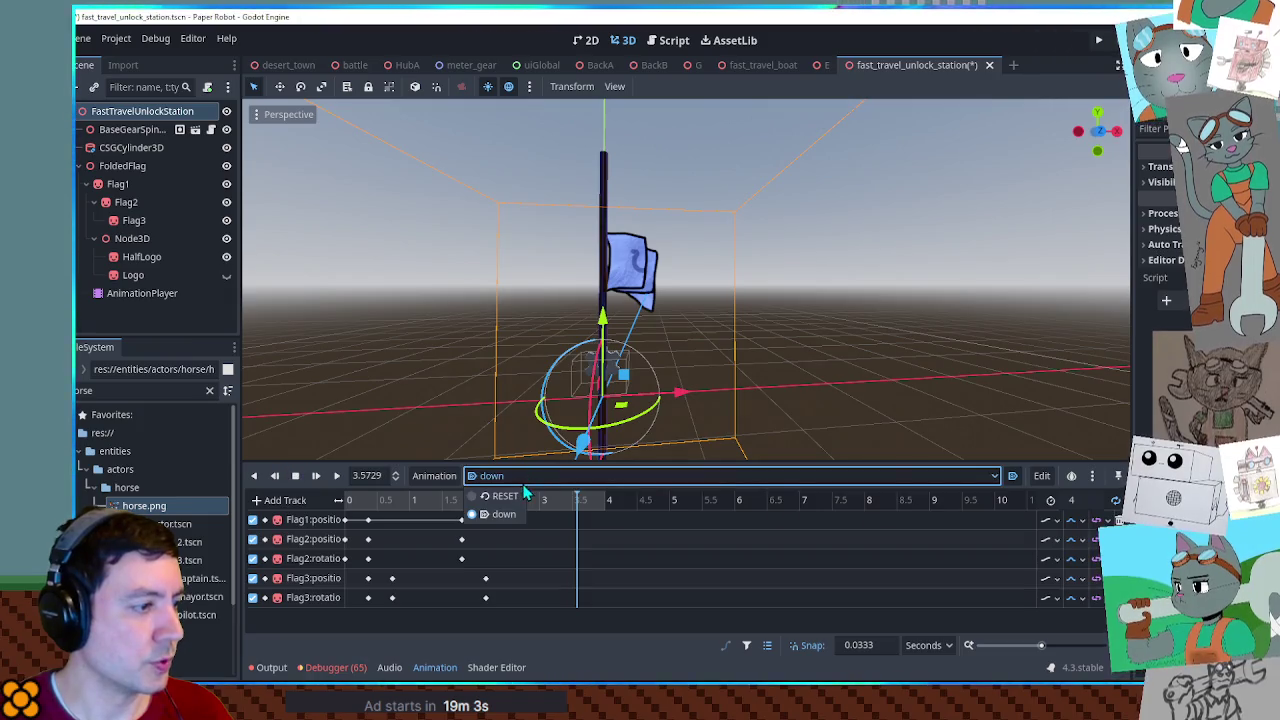
click(433, 477)
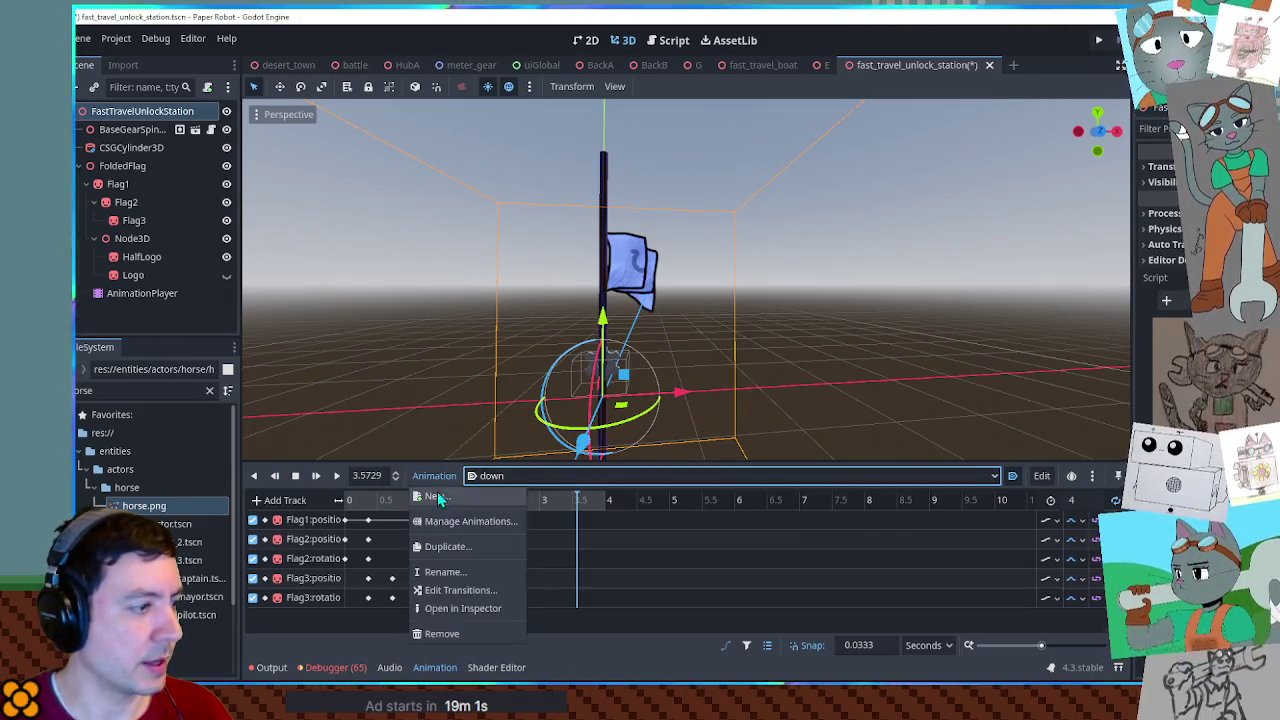
click(447, 547)
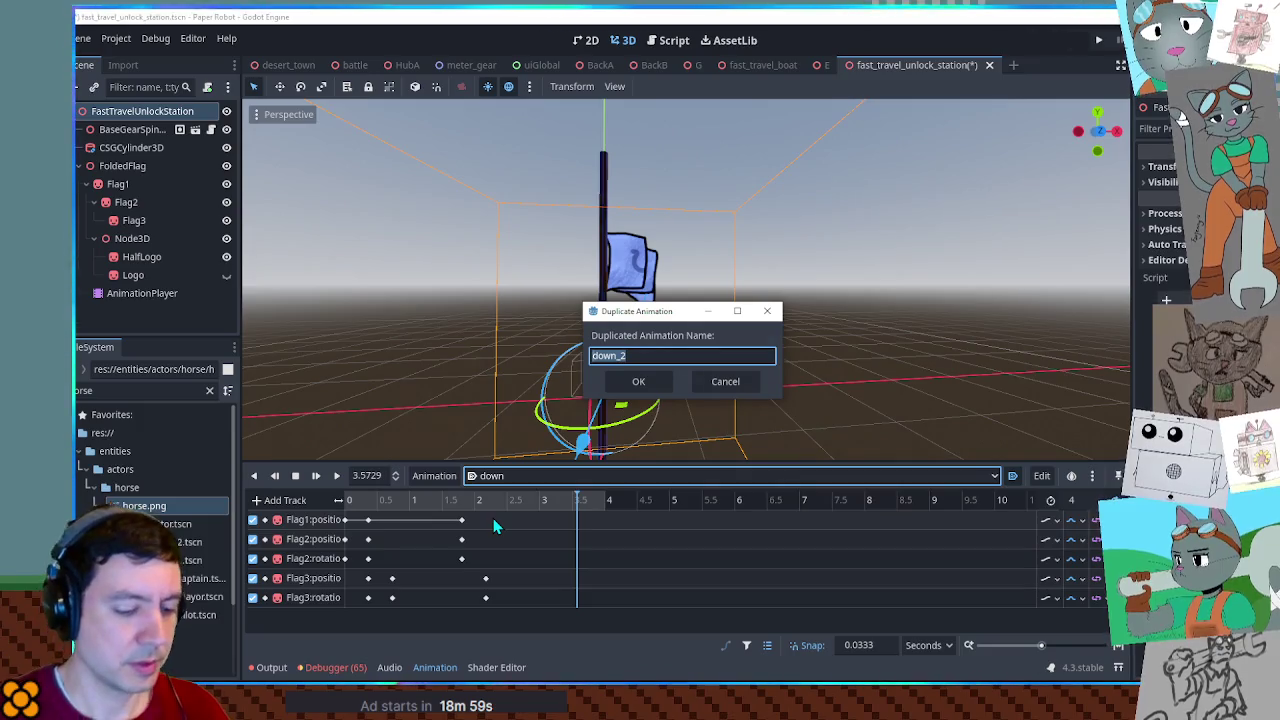
text(up)
key(Return)
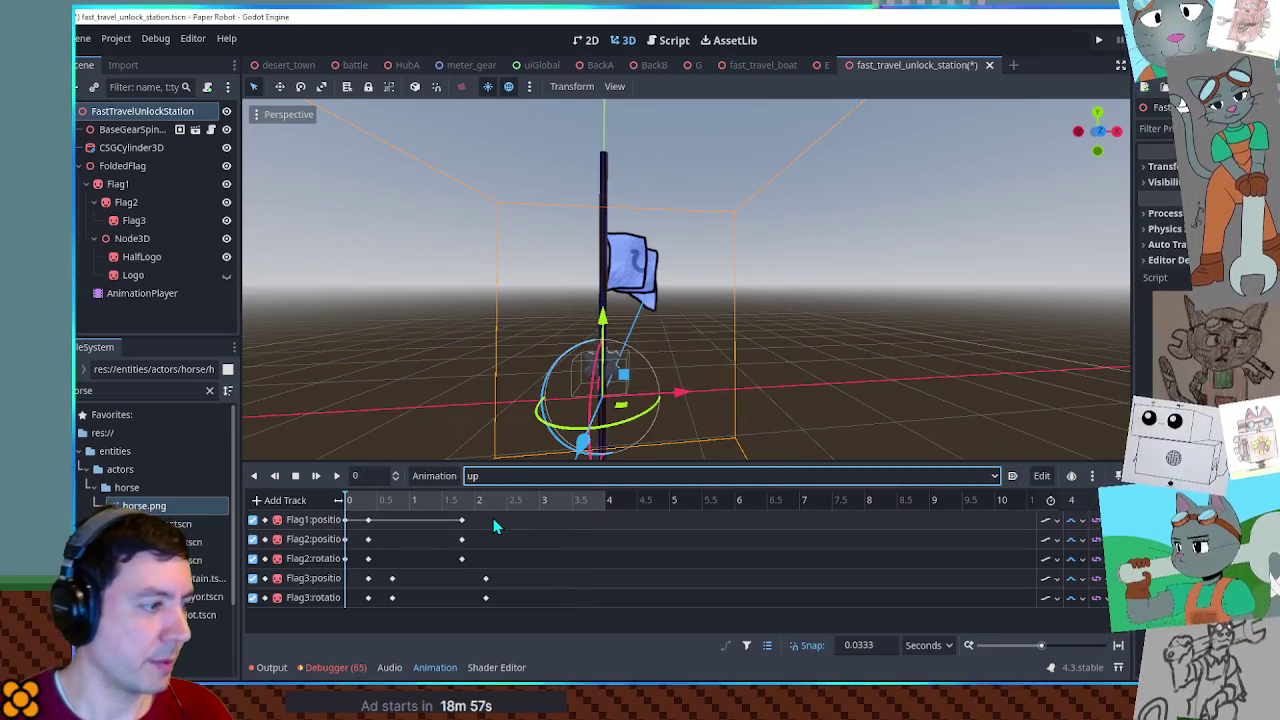
mouse_move(515, 514)
mouse_down()
mouse_move(376, 627)
mouse_move(339, 624)
mouse_up()
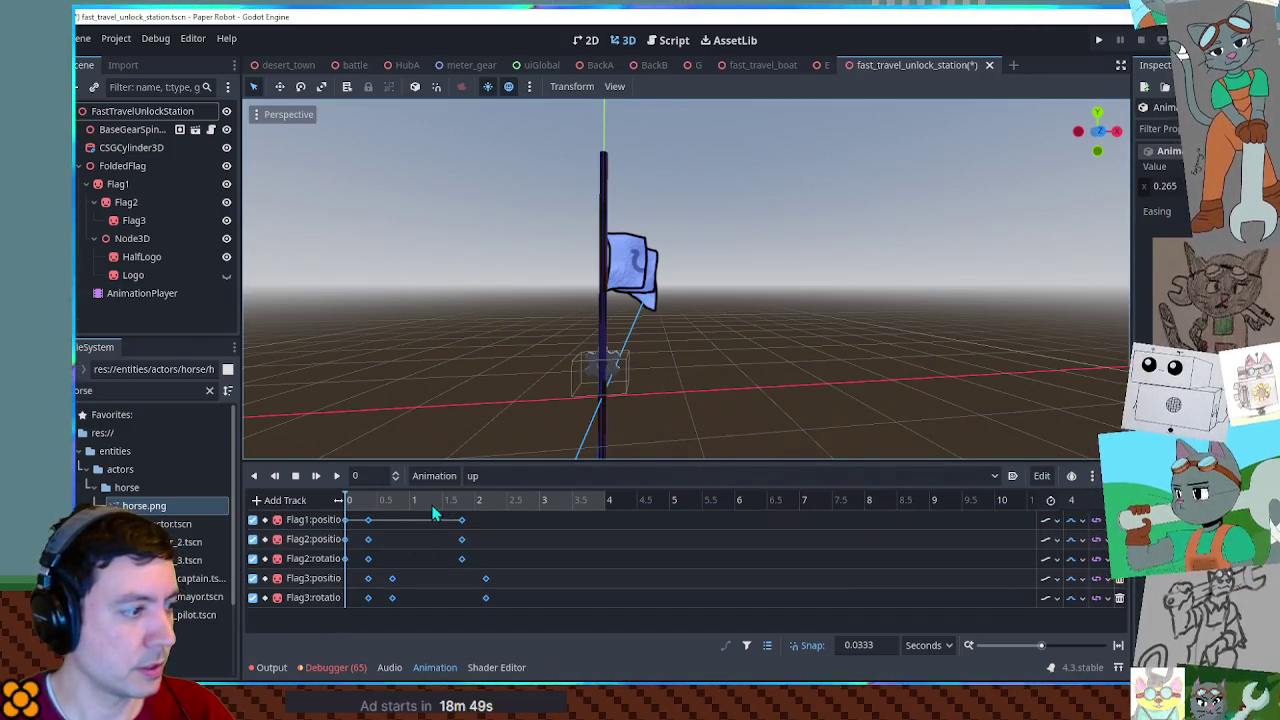
click(546, 523)
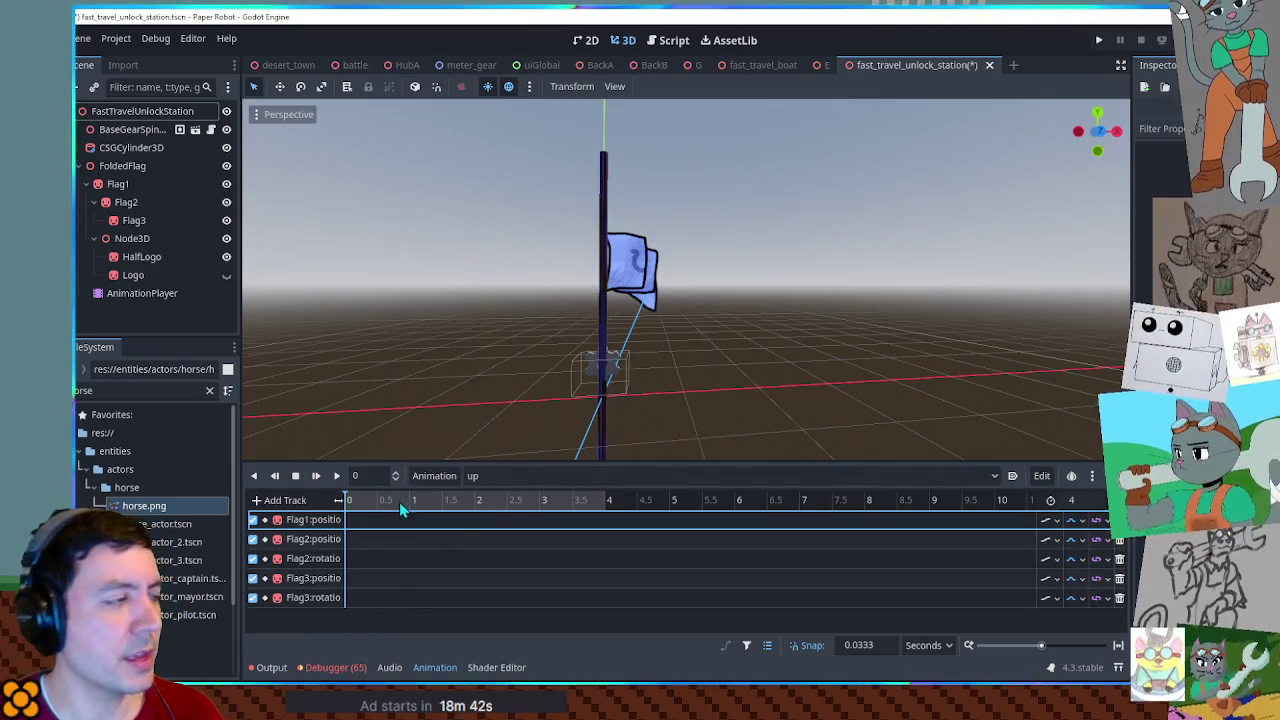
Set the snap step to 1 and insert a Flag1 position keyframe at time 0
click(118, 184)
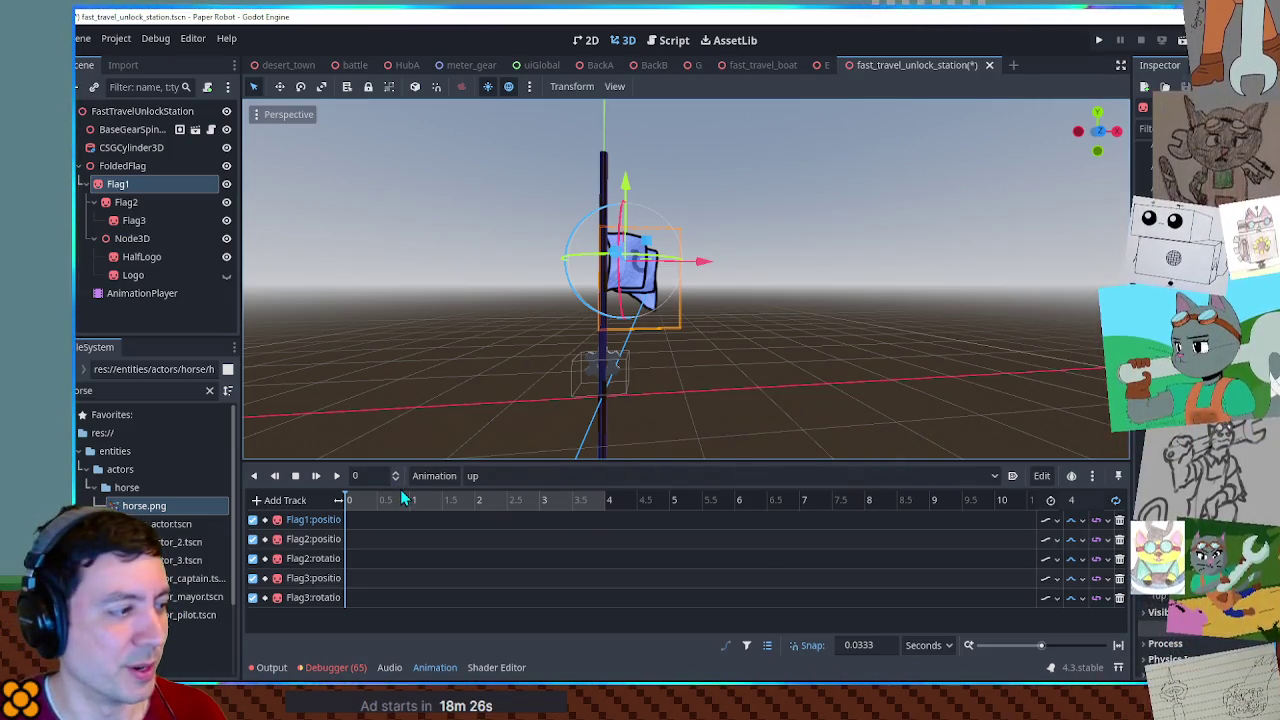
right_click(350, 527)
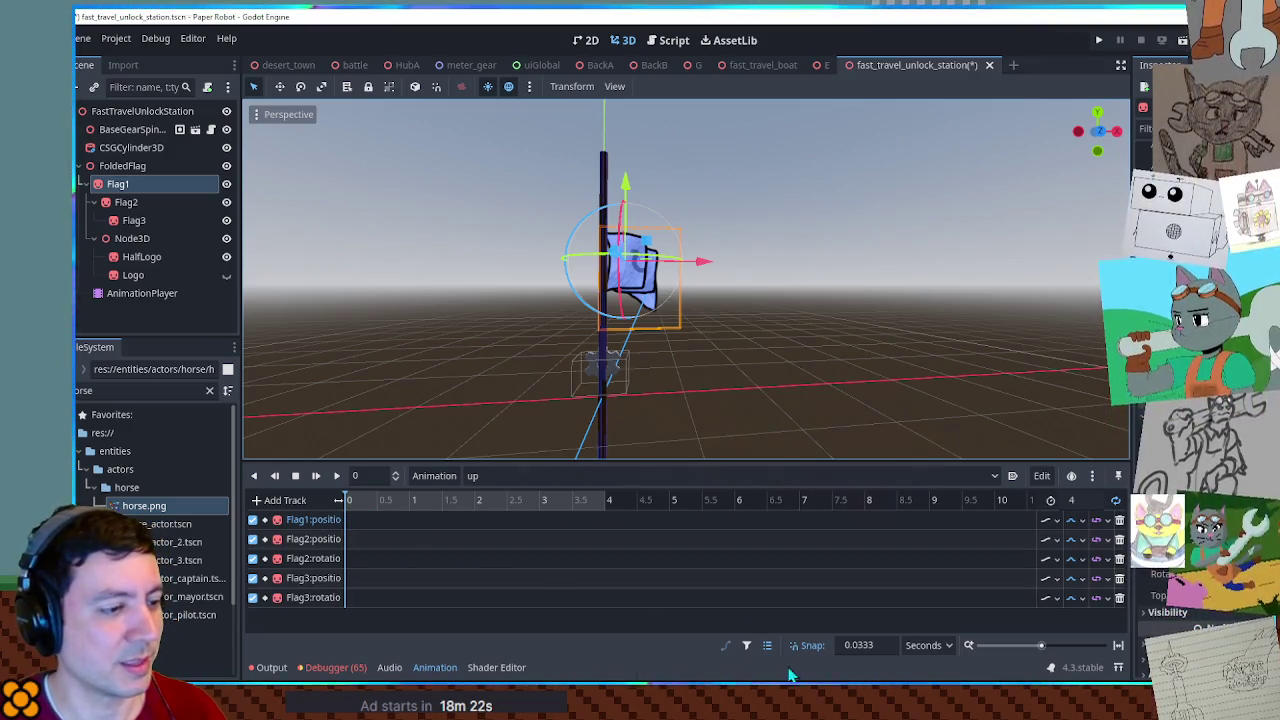
text(1)
right_click(349, 522)
click(351, 526)
Slide Flag2 outward along X, key its position and rotation at 0, and nudge Flag3 right
click(349, 539)
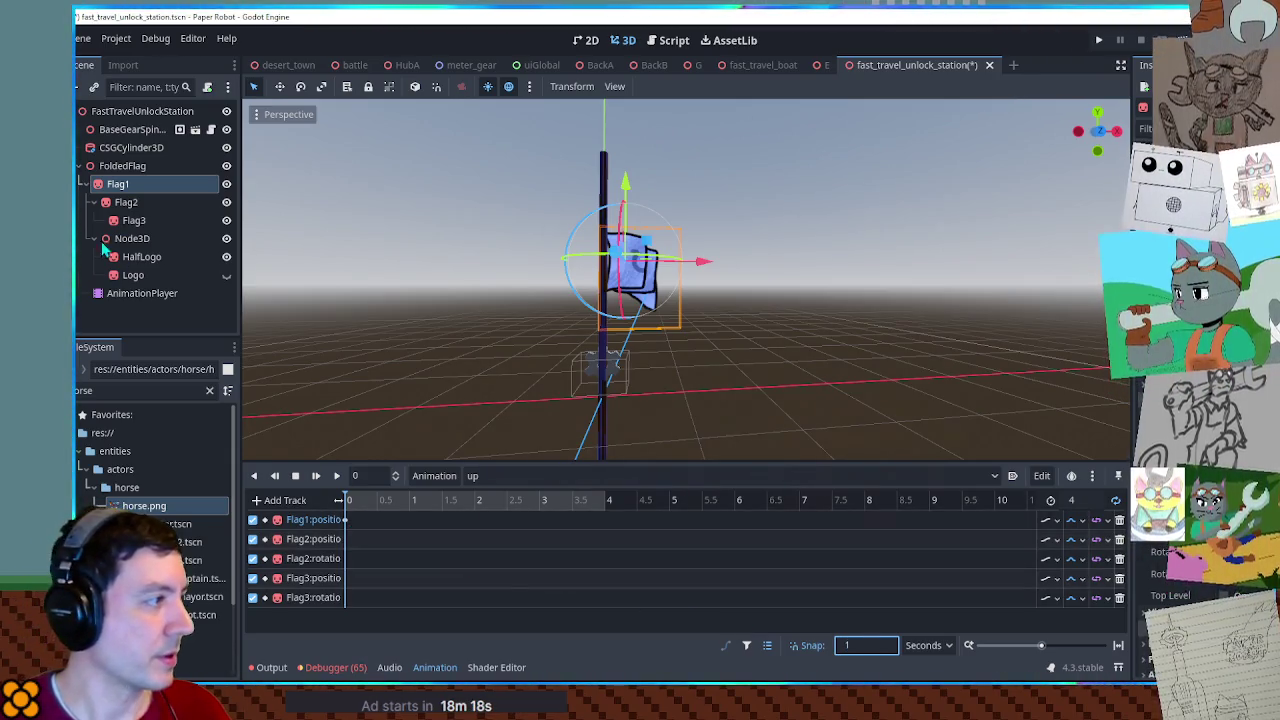
mouse_move(720, 272)
mouse_down()
mouse_move(677, 251)
mouse_move(700, 275)
mouse_up()
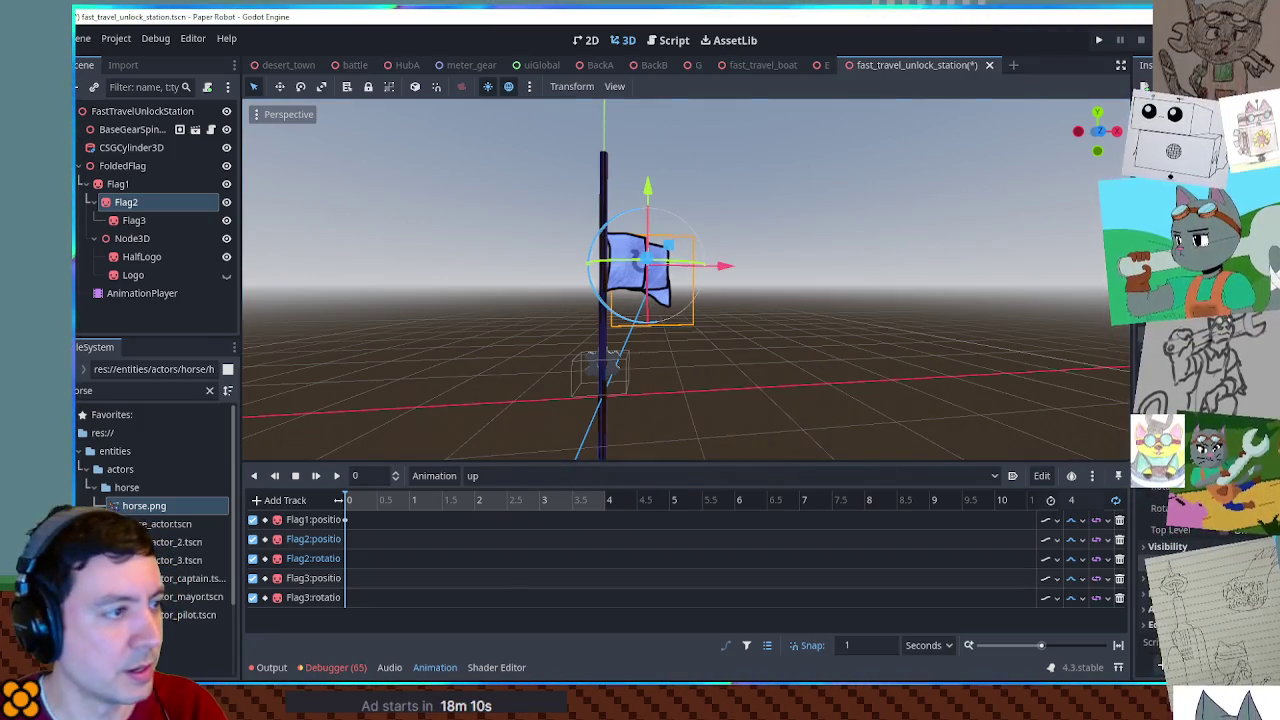
right_click(347, 557)
click(375, 566)
right_click(346, 541)
click(375, 551)
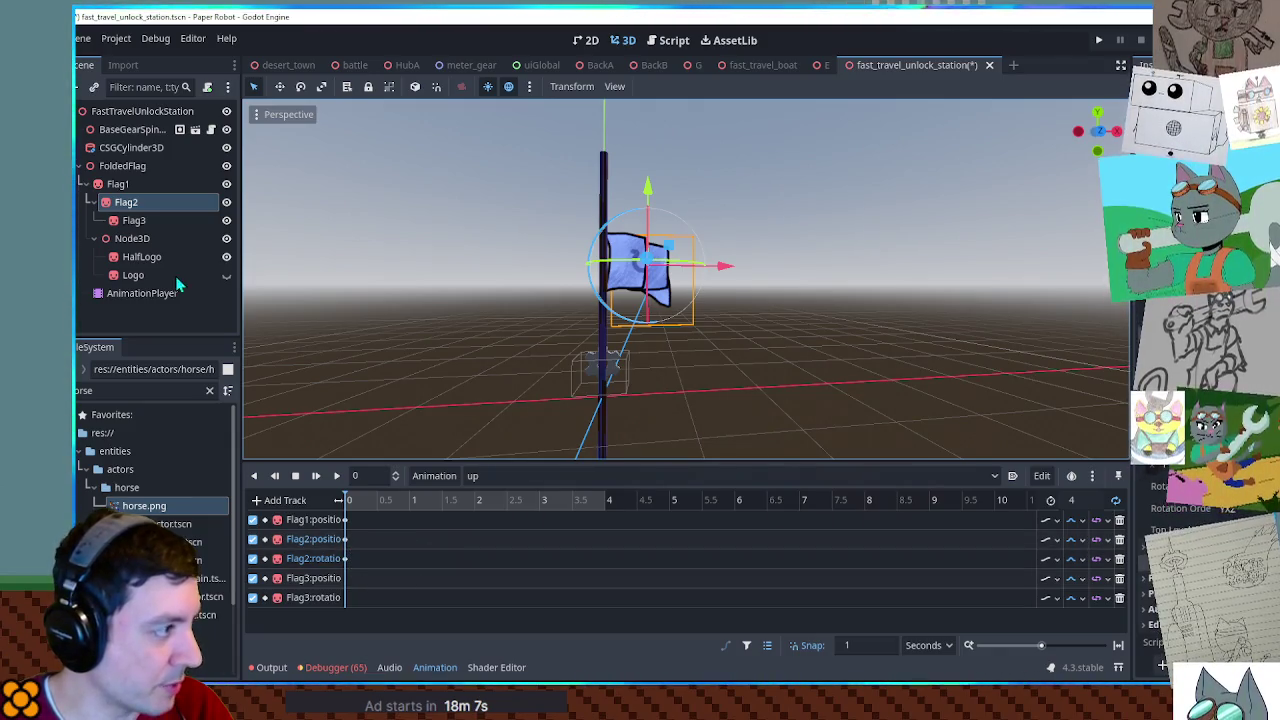
click(131, 221)
mouse_move(686, 277)
mouse_down()
mouse_move(702, 273)
mouse_move(645, 268)
mouse_move(707, 260)
mouse_move(695, 260)
mouse_up()
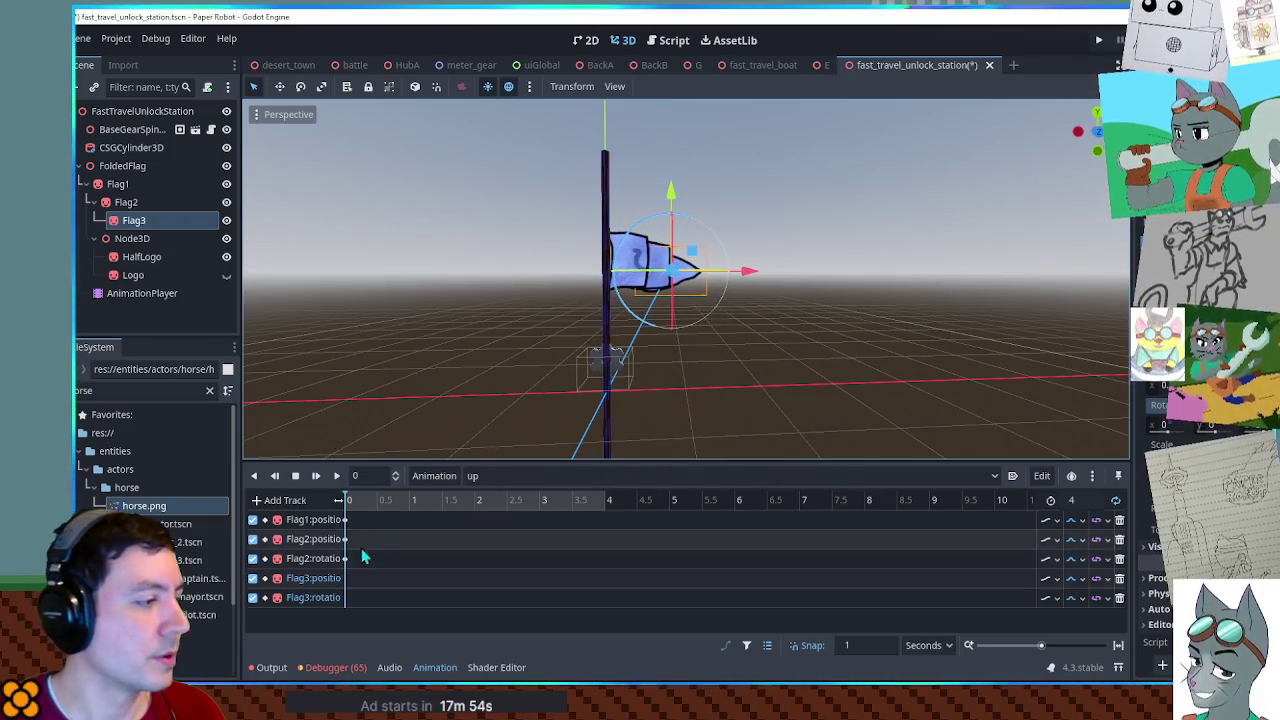
Insert Flag3 position and rotation keyframes at time 0
right_click(352, 590)
click(352, 590)
right_click(352, 601)
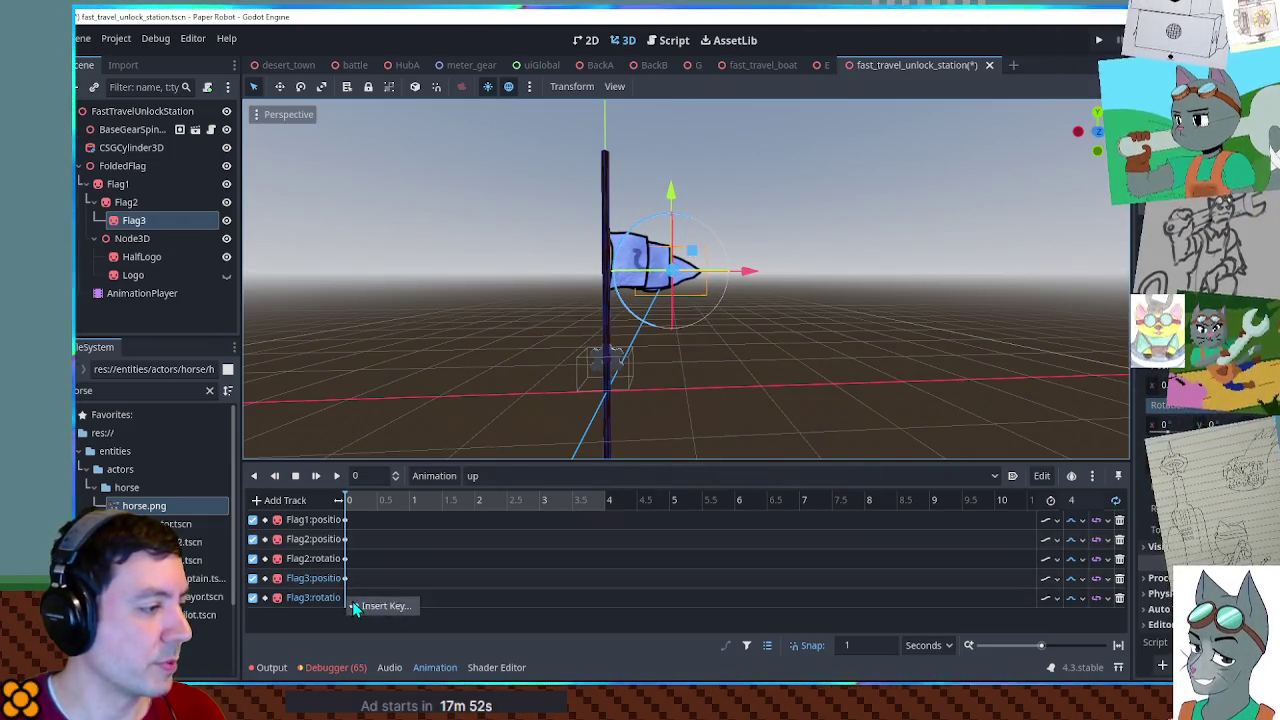
click(358, 606)
Set the length to 2 s, duplicate all keys at 1 s, and shift them to about 0.6 s
double_click(1071, 500)
text(2)
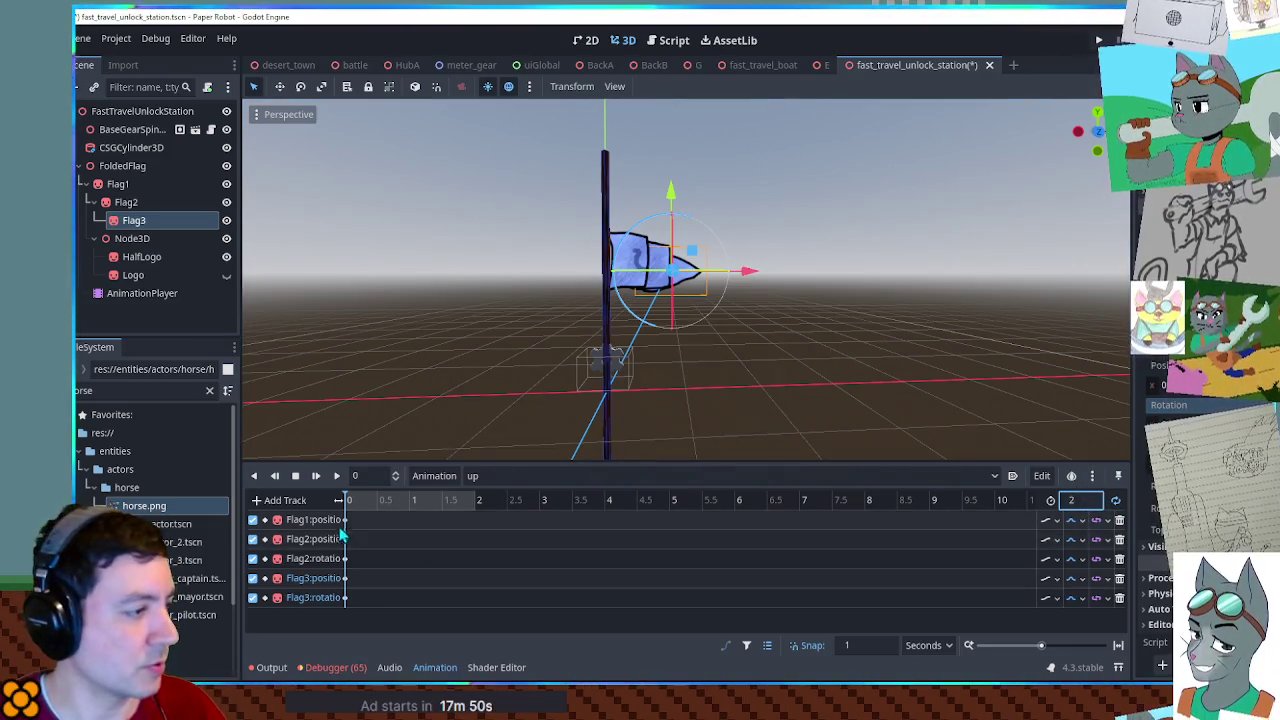
click(393, 541)
click(396, 508)
key(ctrl+d)
click(880, 646)
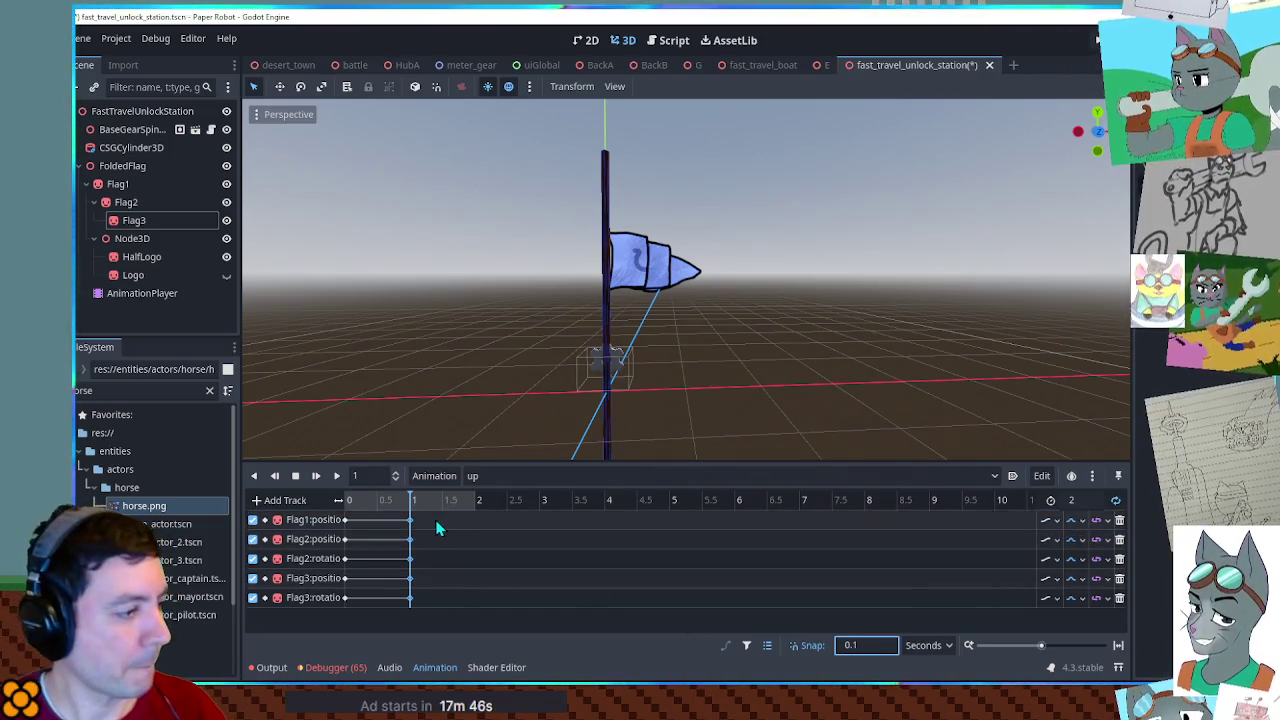
drag(411, 520, 390, 521)
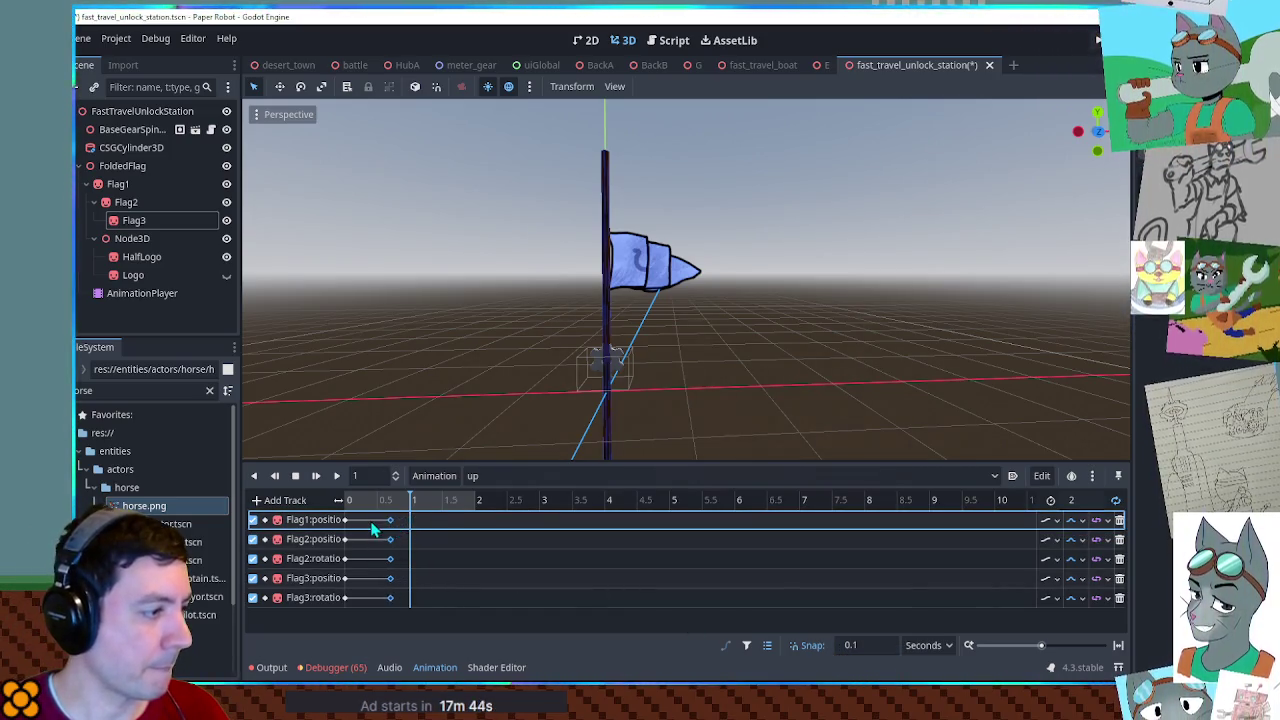
Fold Flag2 and Flag3 slightly left, key their positions, and play the animation
click(668, 263)
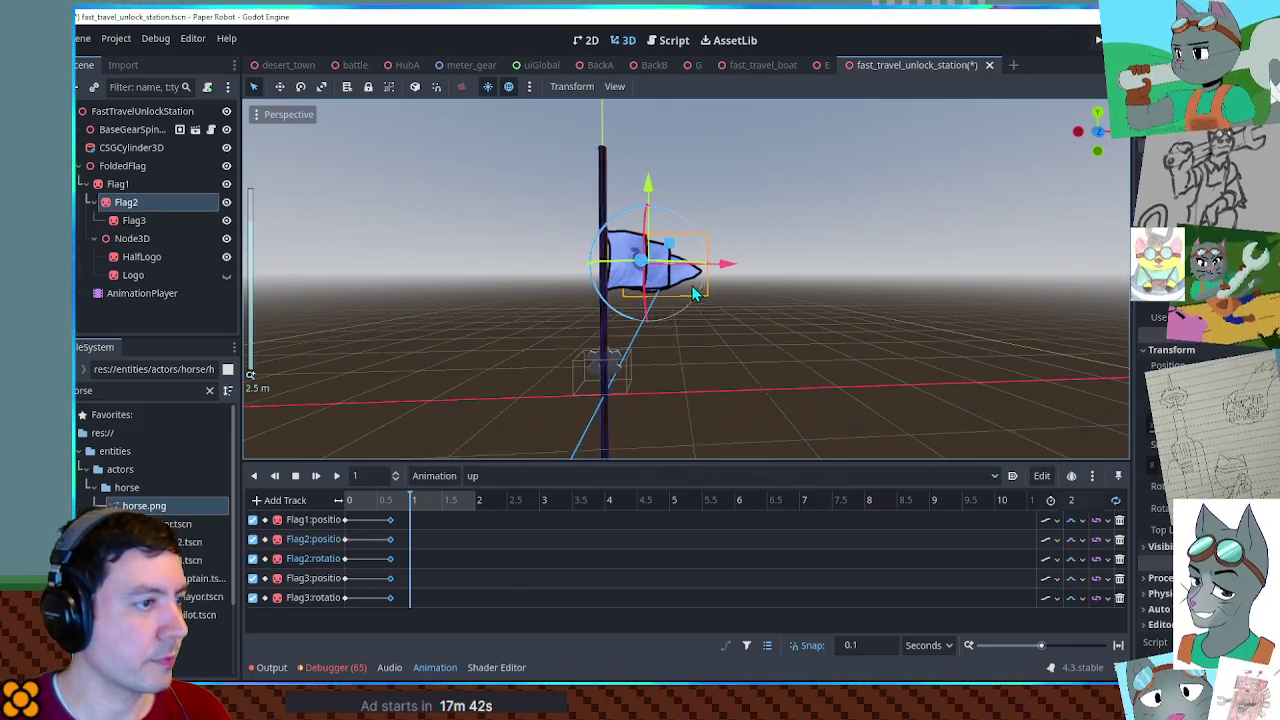
scroll(700, 266, up, 2)
drag(716, 268, 708, 267)
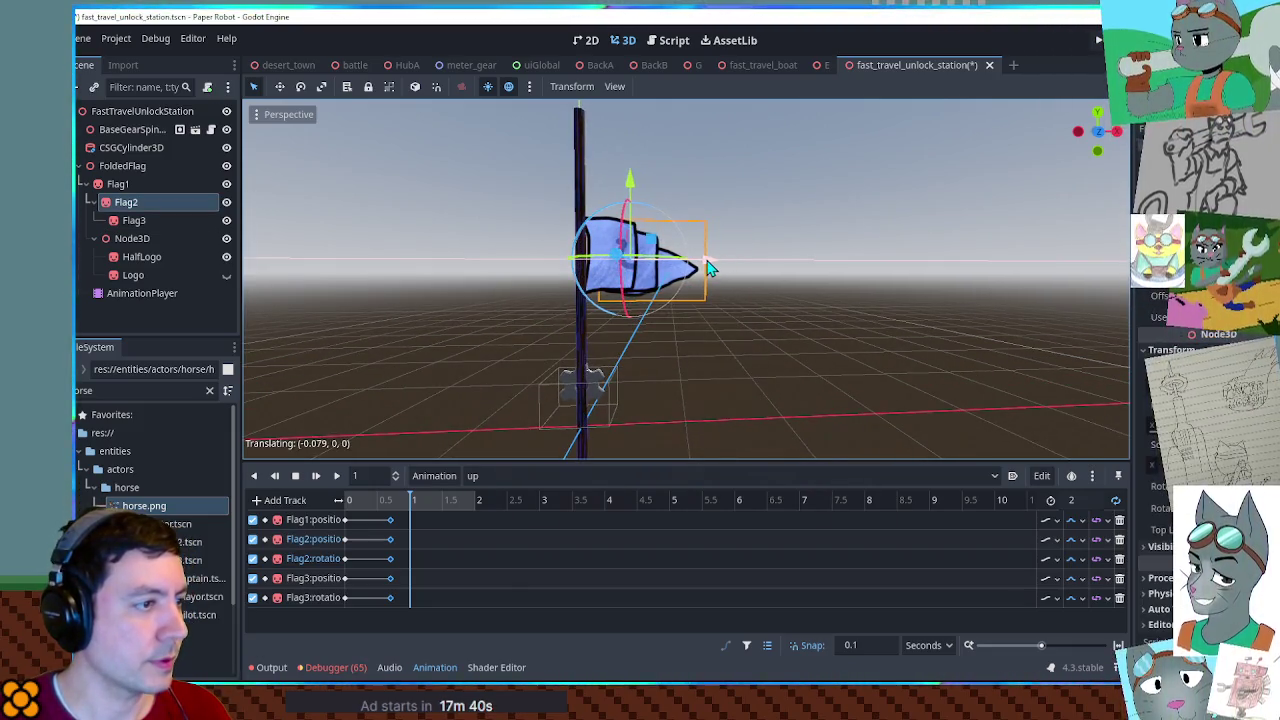
right_click(357, 539)
click(366, 547)
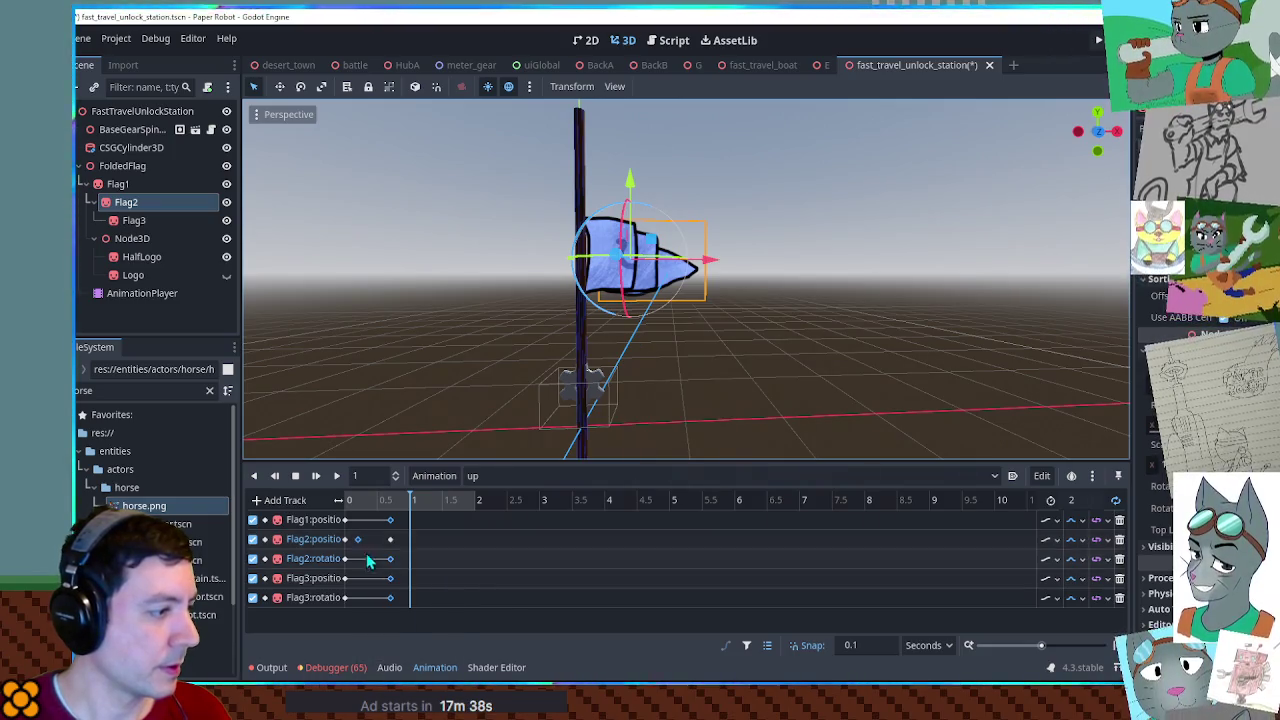
click(140, 222)
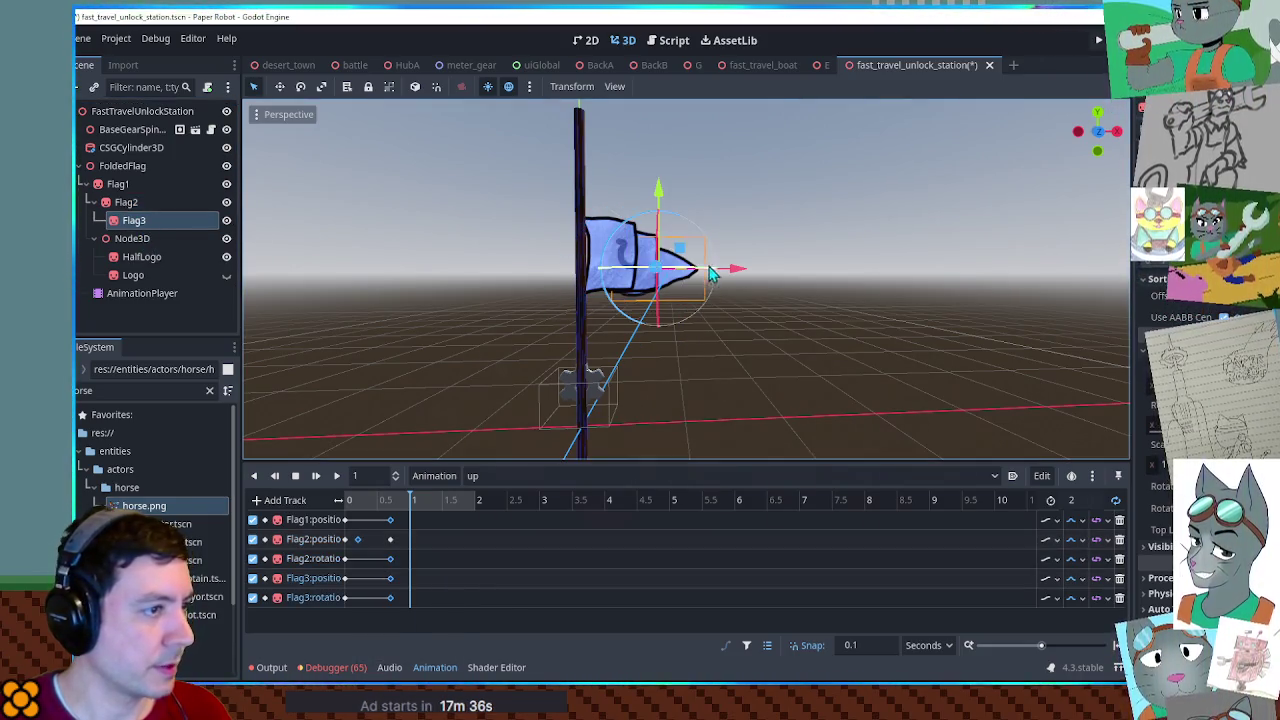
drag(733, 272, 722, 273)
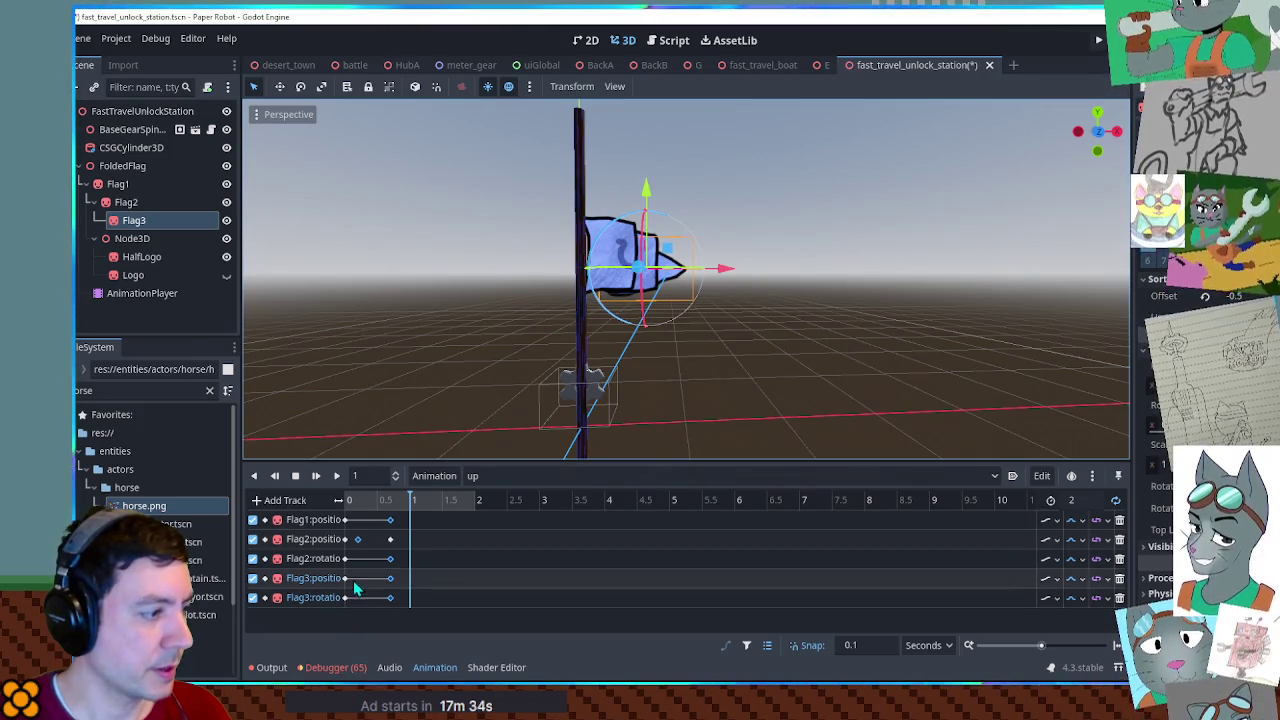
right_click(357, 578)
click(372, 586)
click(357, 578)
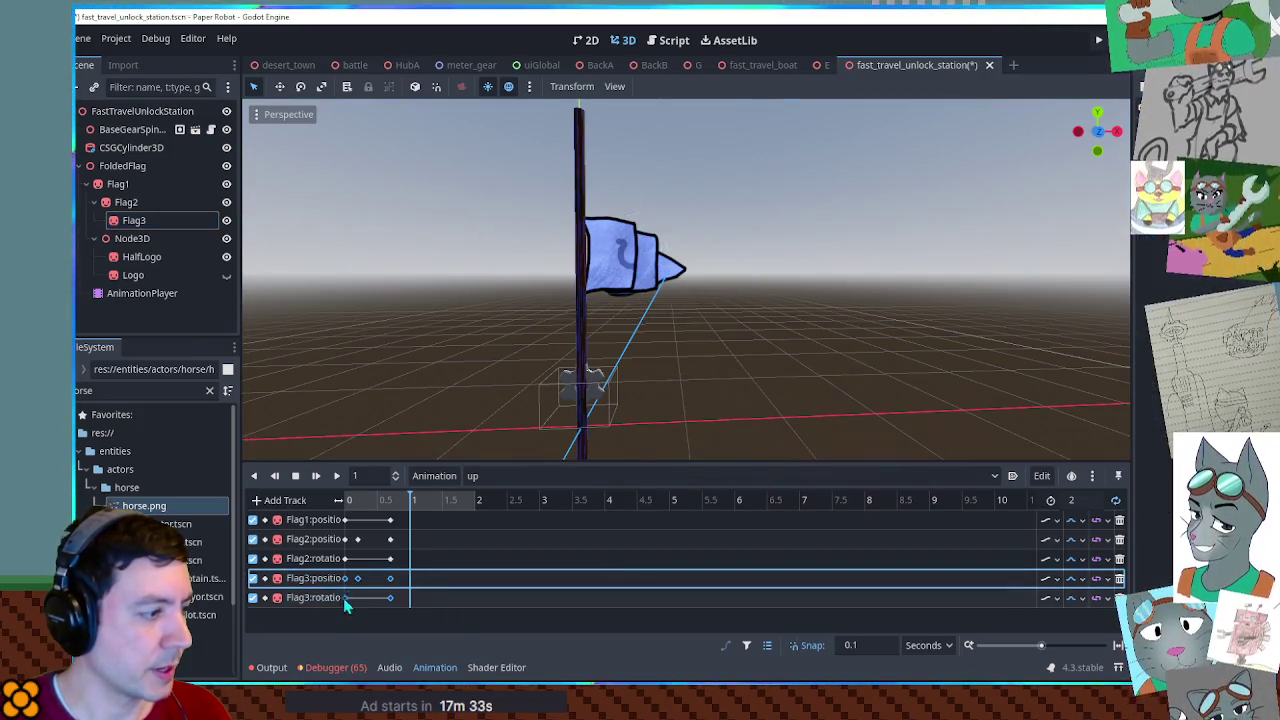
click(336, 477)
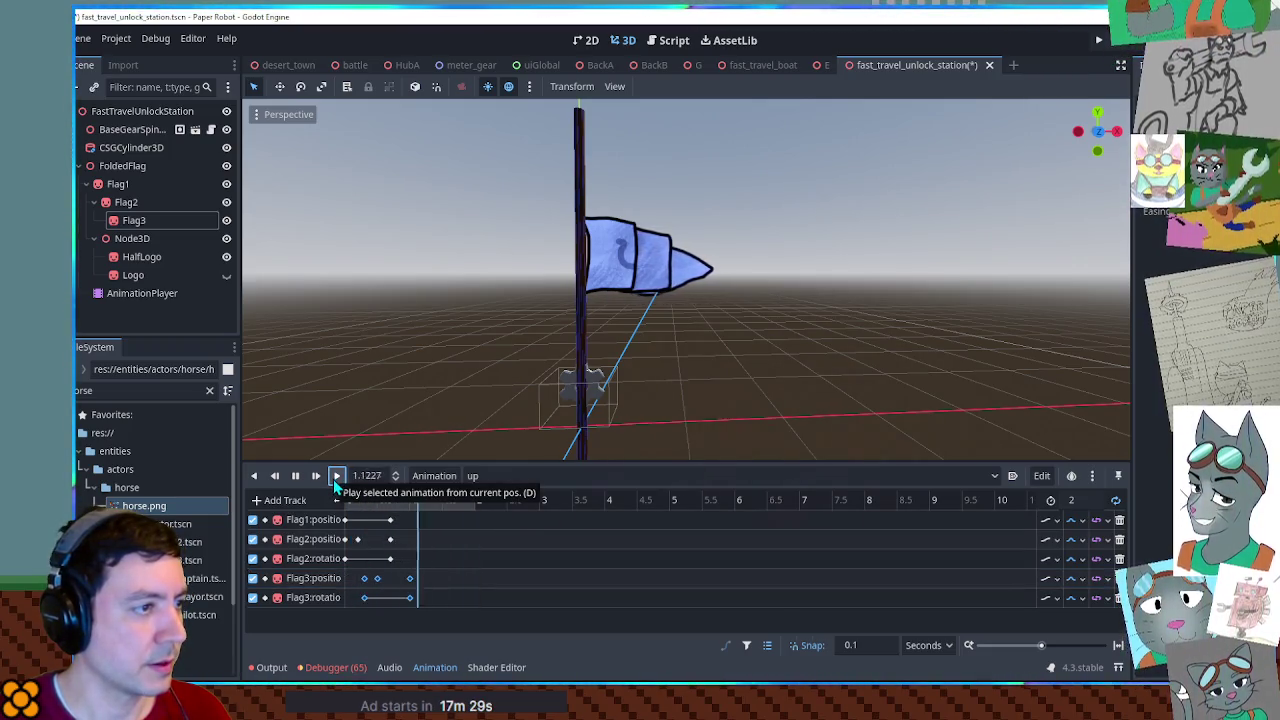
Set a Flag3 position key's X to 0.291 and move Flag2 and Flag3 position keys earlier
click(369, 604)
click(388, 584)
mouse_move(395, 584)
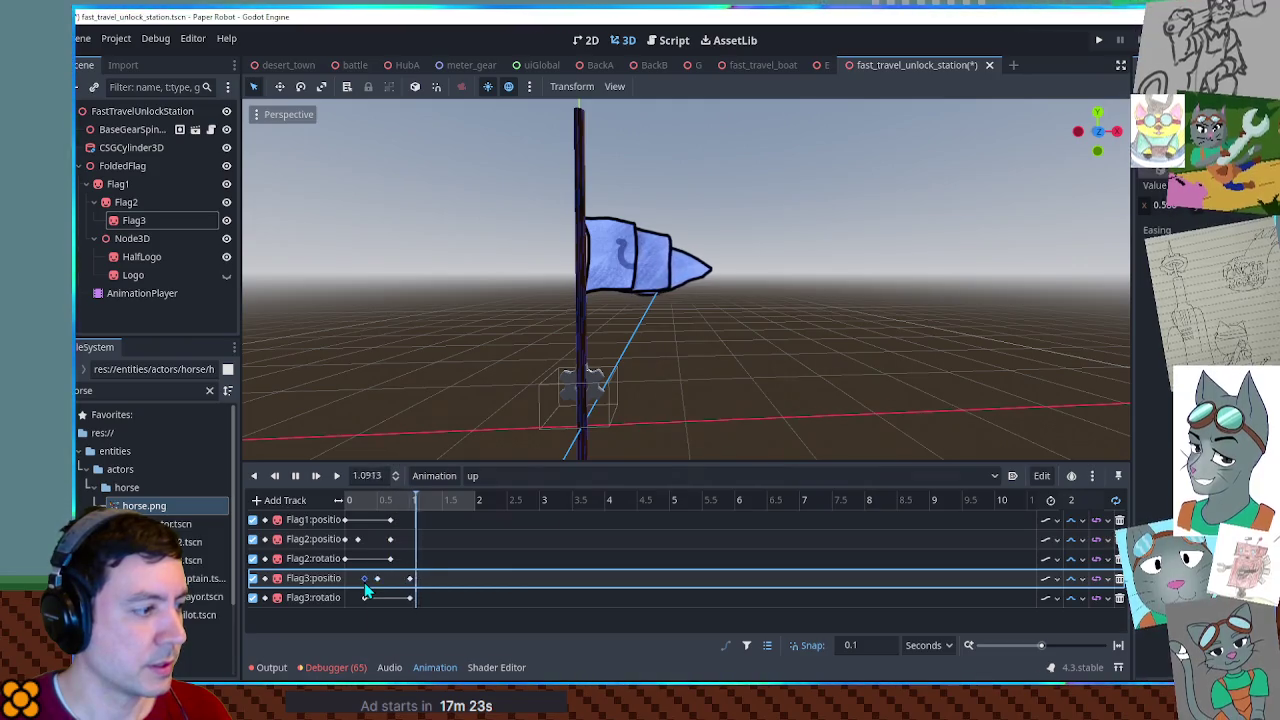
click(410, 579)
mouse_move(1150, 188)
mouse_down()
mouse_move(1110, 188)
mouse_move(1150, 188)
mouse_up()
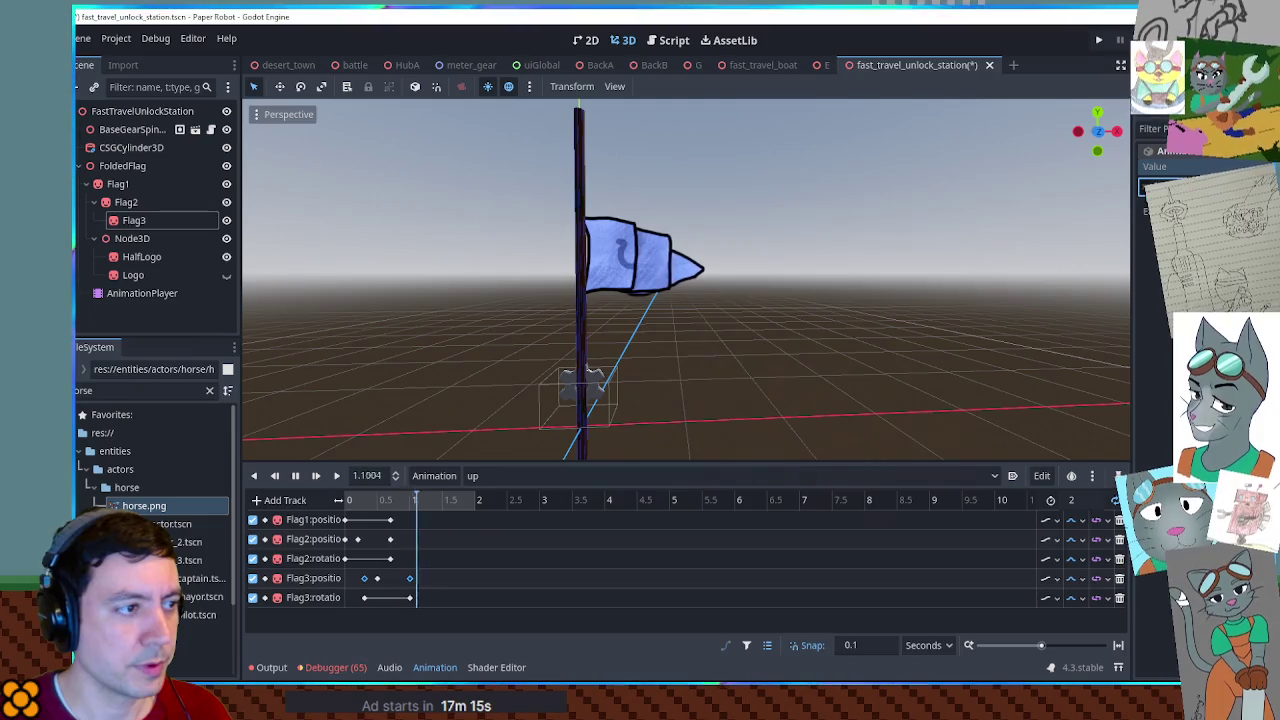
click(380, 545)
drag(358, 540, 351, 540)
click(372, 579)
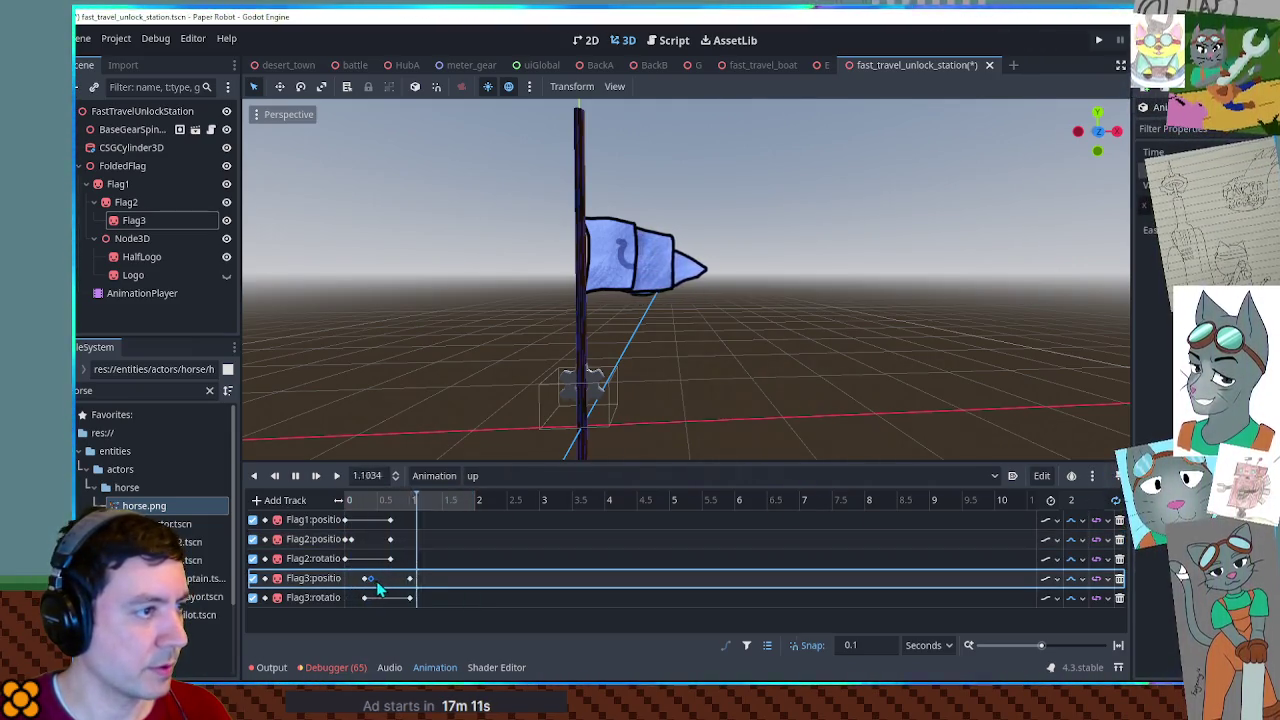
click(390, 539)
drag(390, 539, 364, 539)
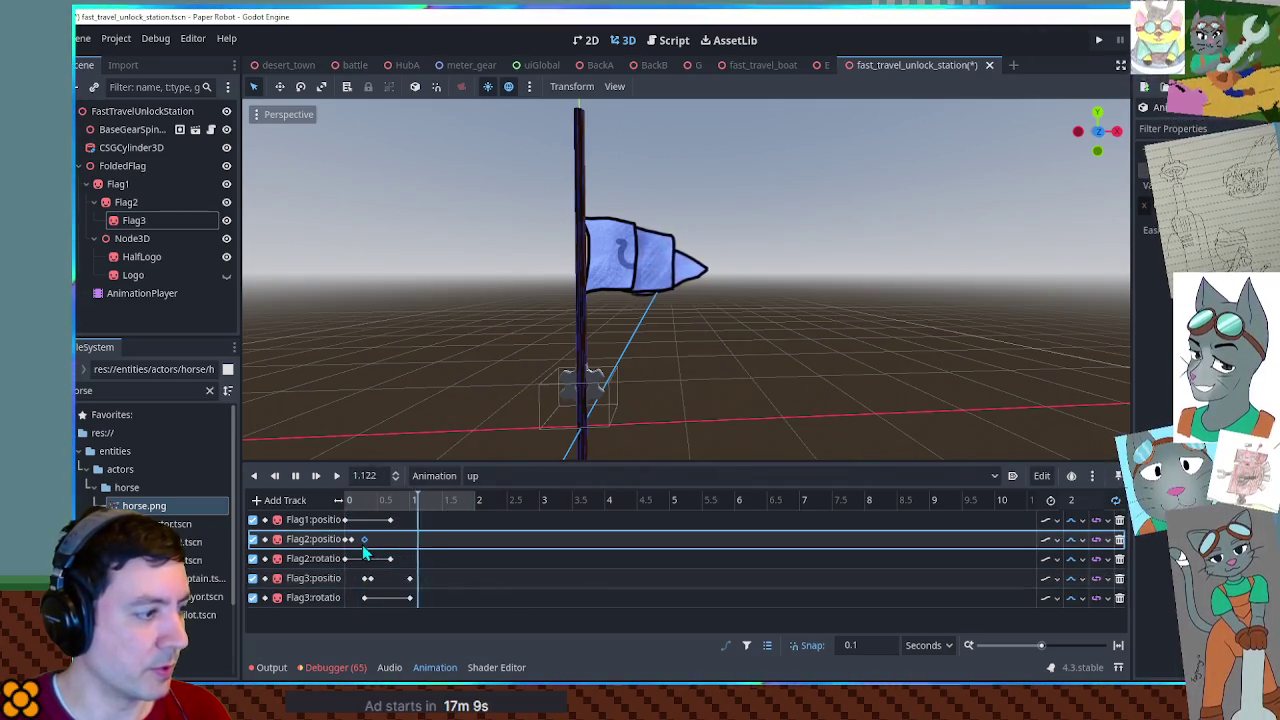
drag(411, 579, 388, 581)
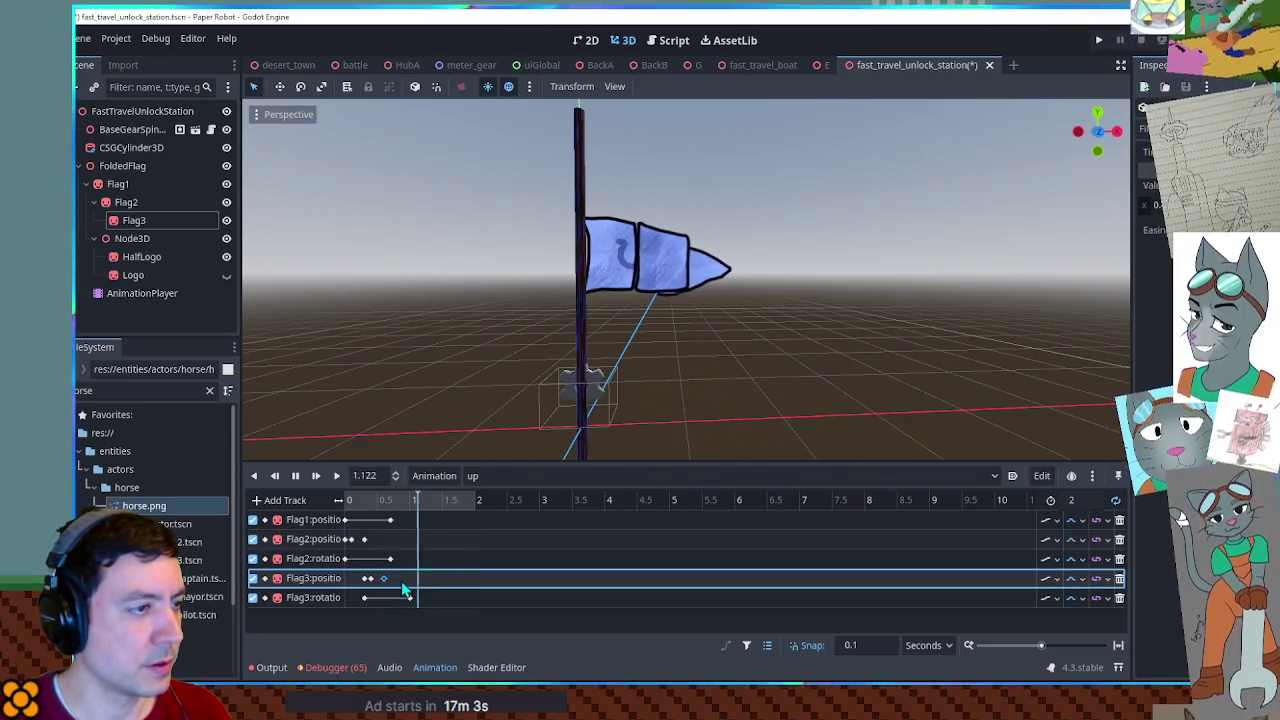
Shorten the animation to 1 s and delete the stray Flag1 position and Flag2 rotation keys
double_click(1081, 500)
text(1)
key(Return)
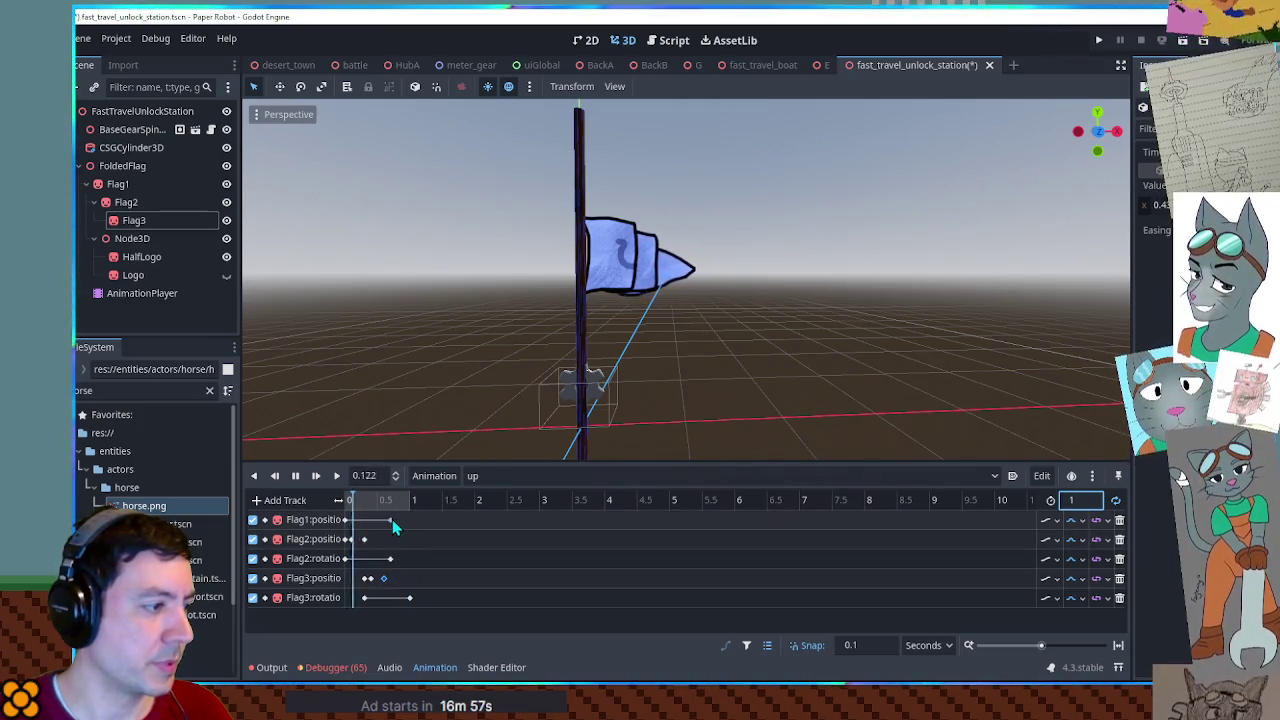
click(391, 520)
key(Delete)
click(390, 558)
key(Delete)
key(Delete)
Shift the early Flag3 keys about 0.1 s earlier and add a Flag1 position keyframe
mouse_move(395, 579)
mouse_down()
mouse_move(363, 600)
mouse_move(362, 588)
mouse_up()
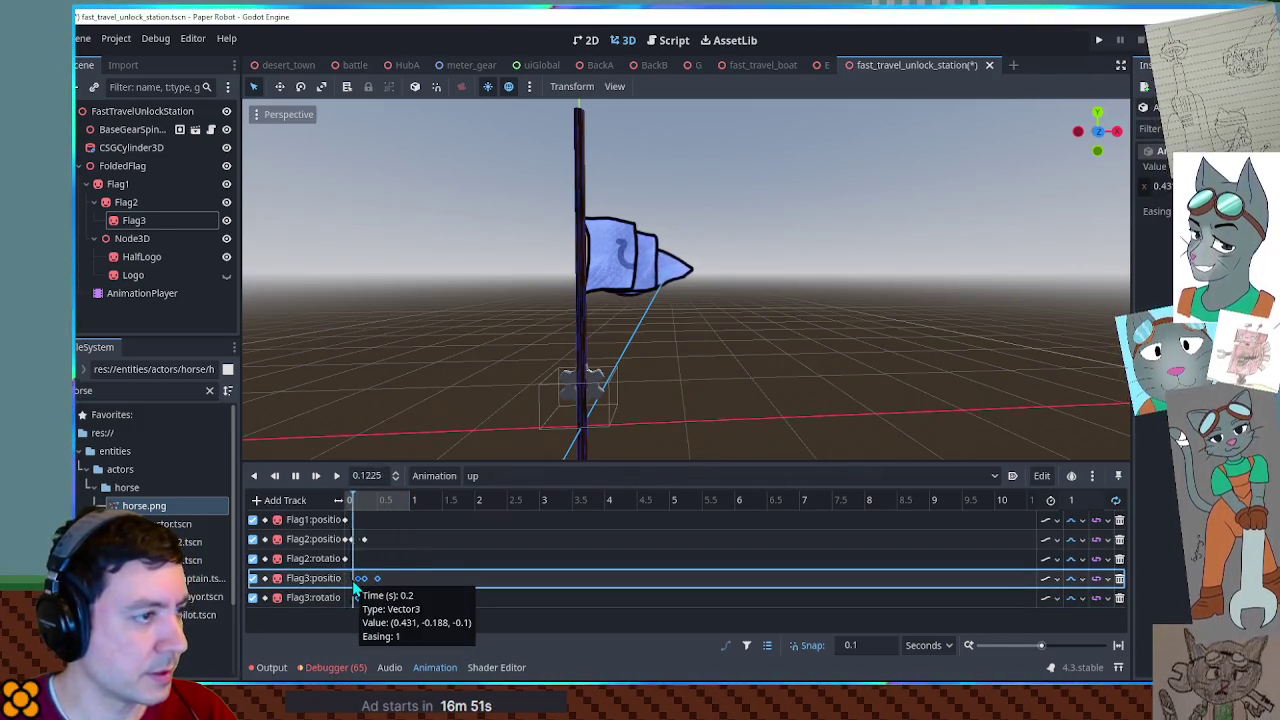
drag(356, 580, 349, 580)
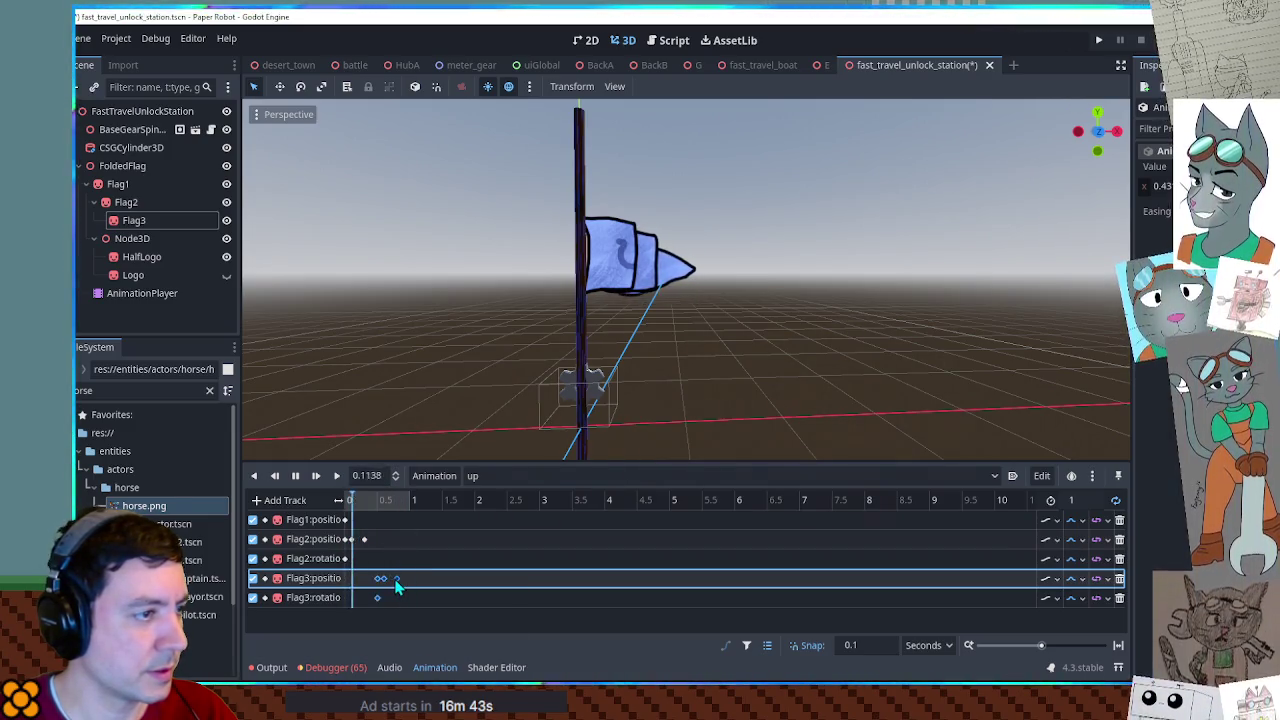
drag(397, 583, 365, 580)
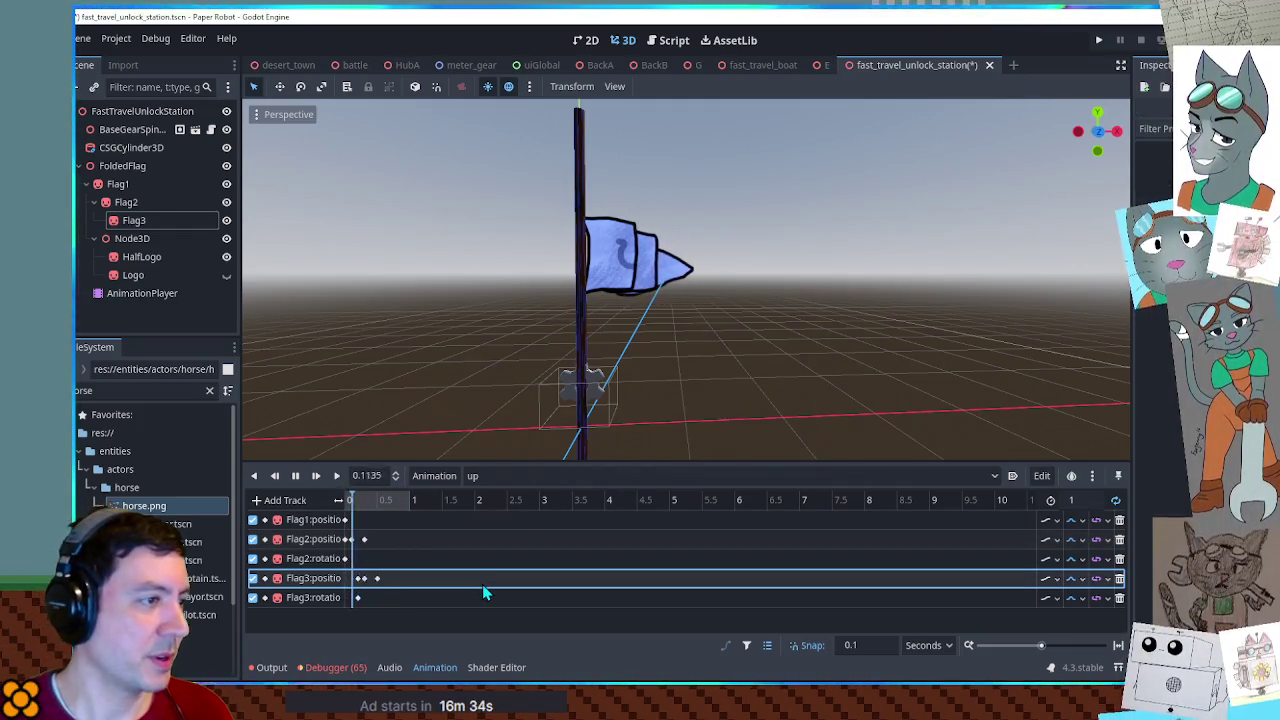
click(630, 258)
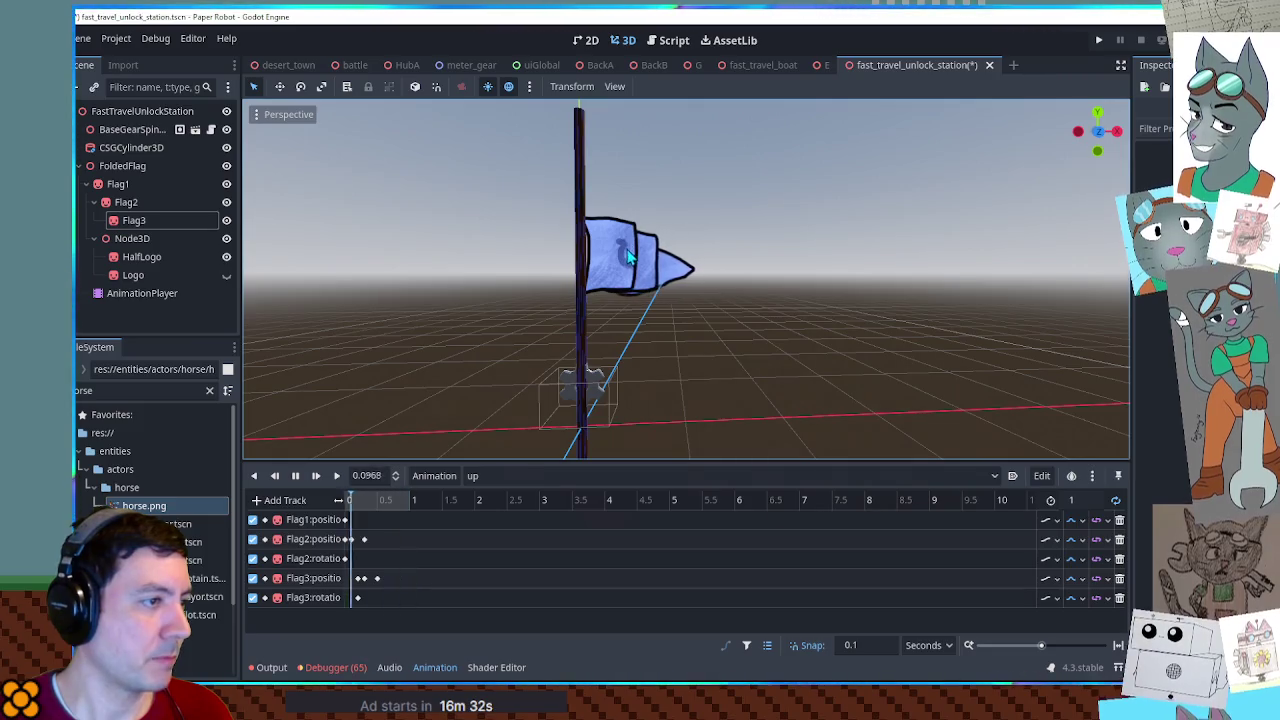
right_click(363, 521)
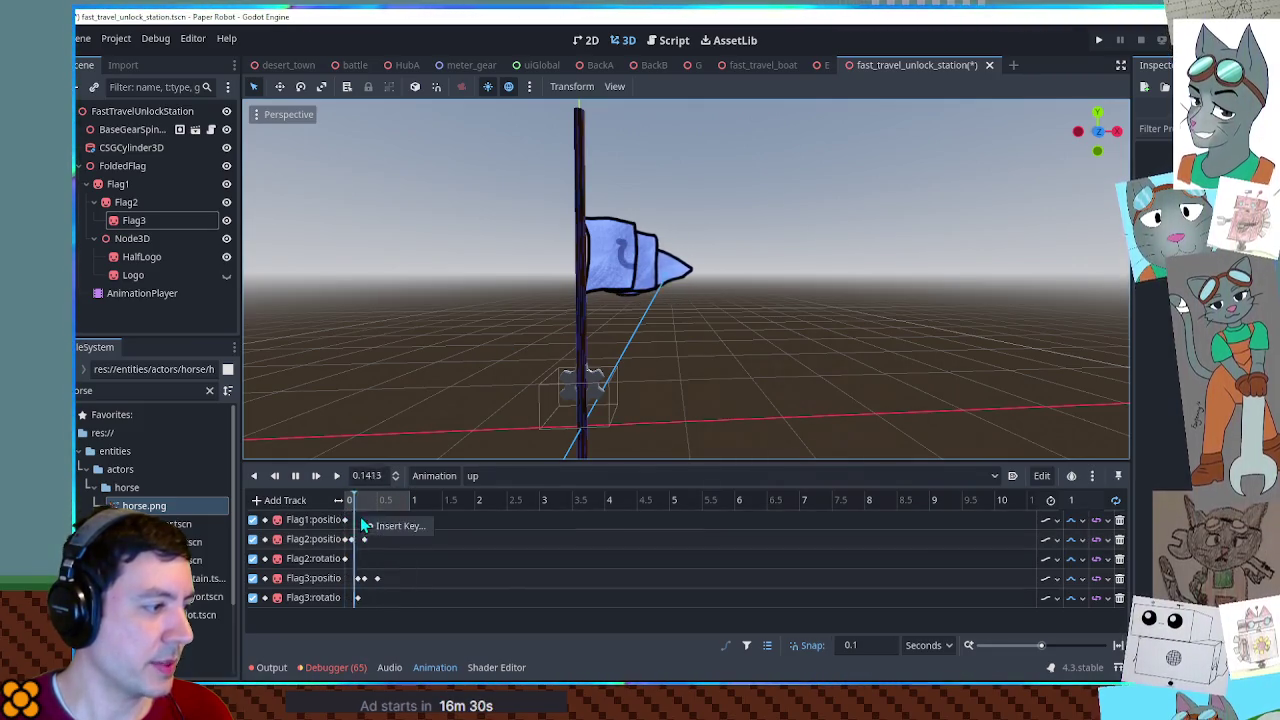
drag(398, 530, 340, 606)
click(1108, 281)
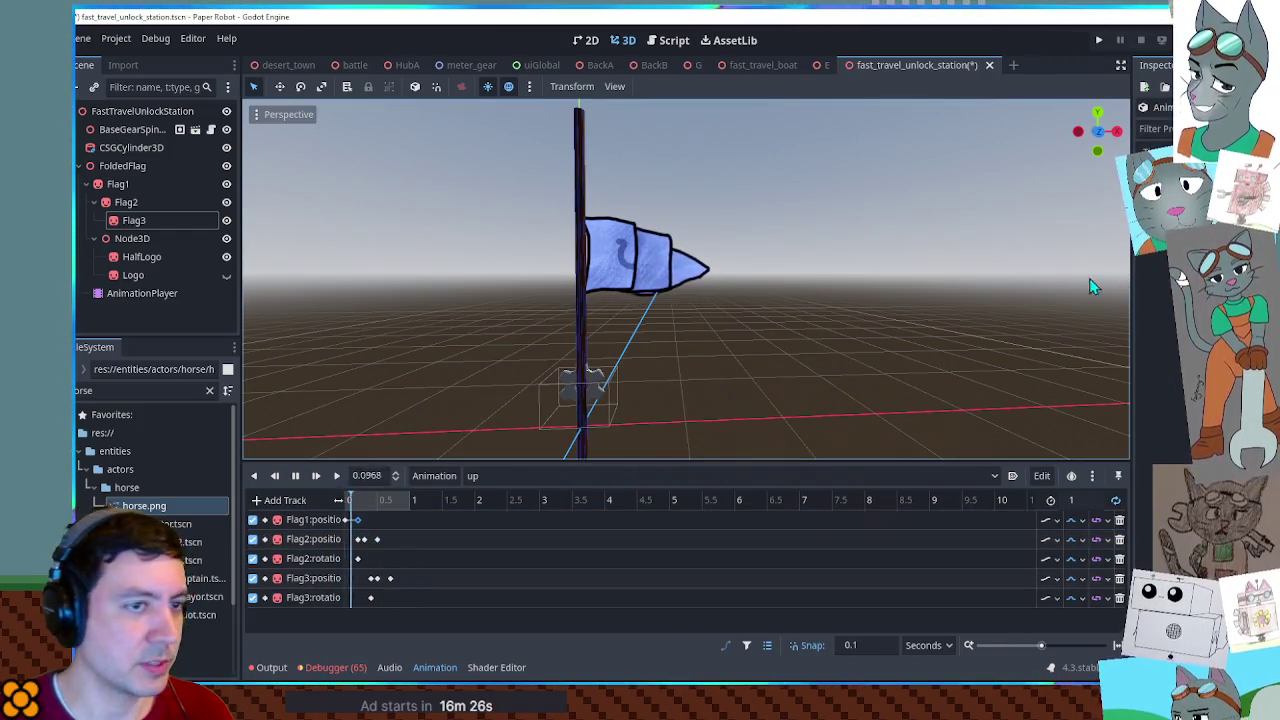
right_click(370, 521)
click(380, 527)
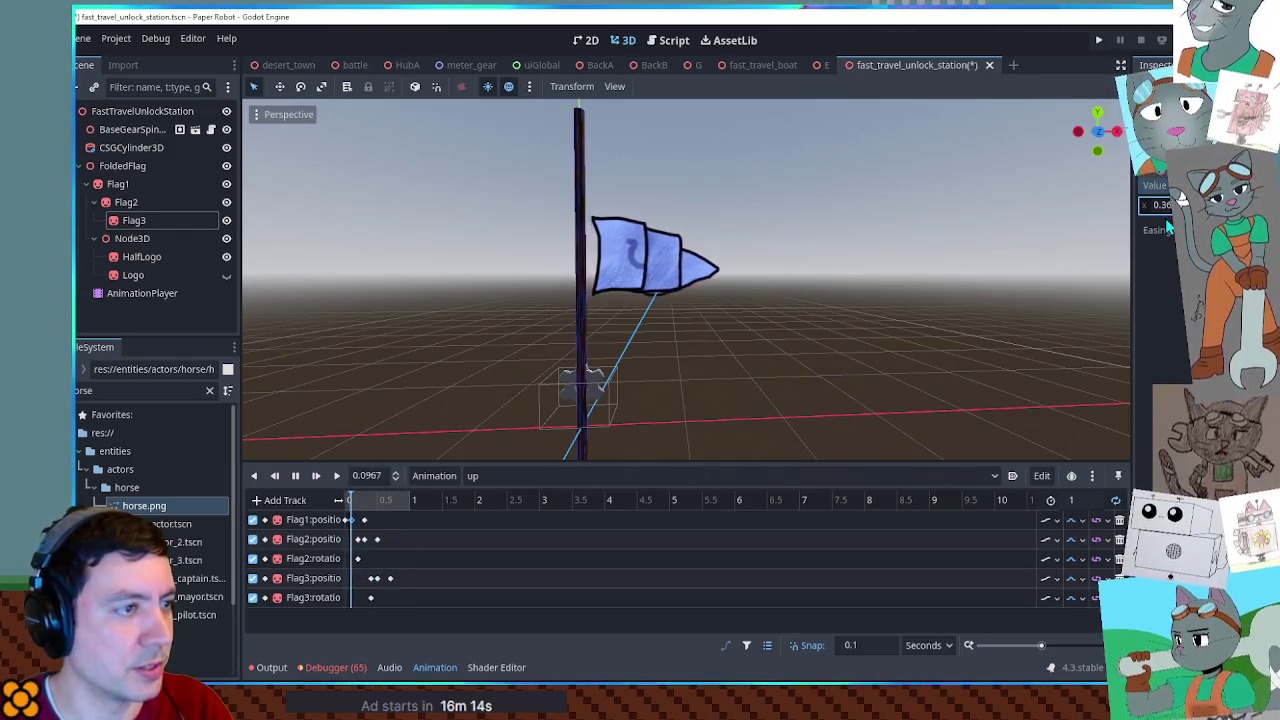
Edit the Flag1 position keyframes' X values in the Inspector to 0.3 and 0.265
click(1163, 205)
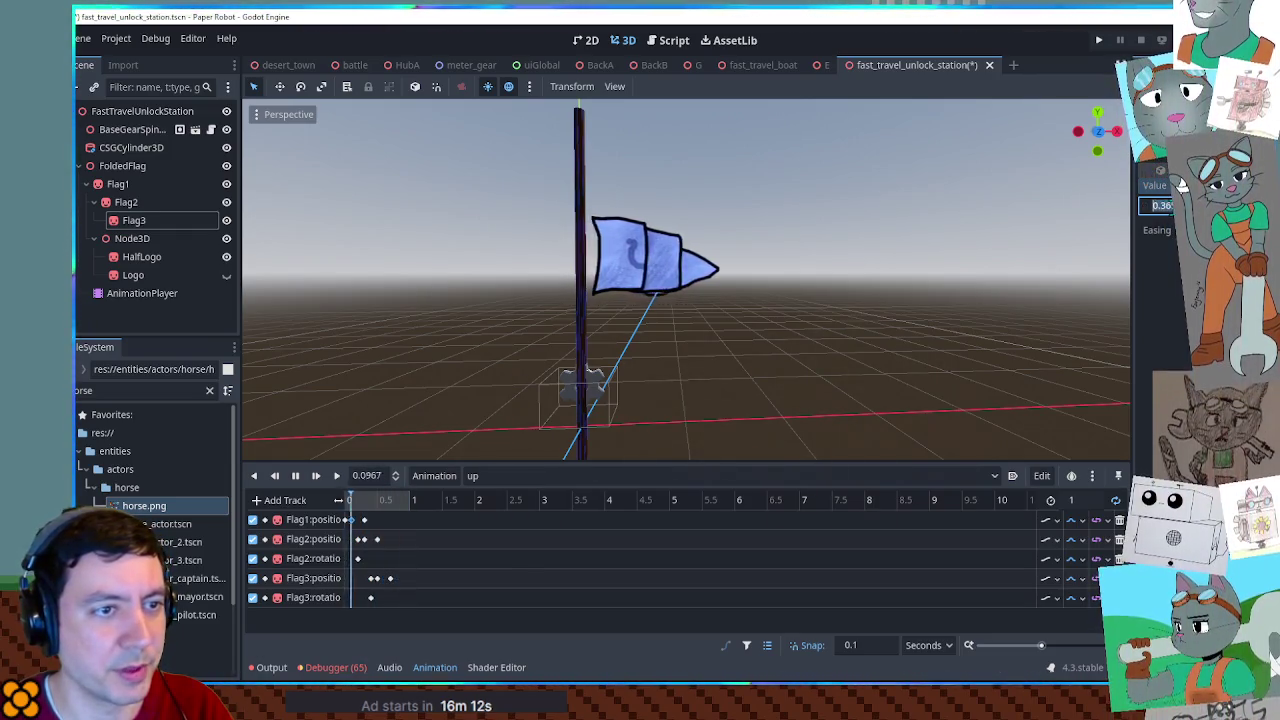
text(0.3)
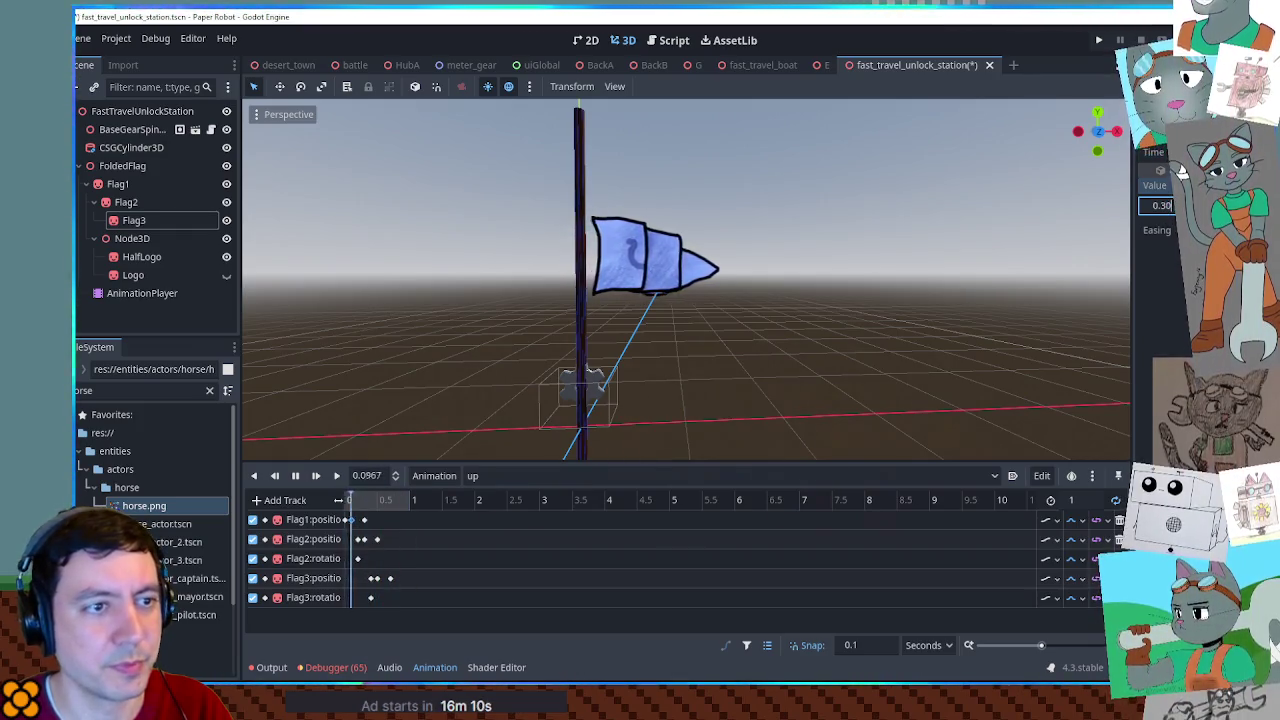
key(Return)
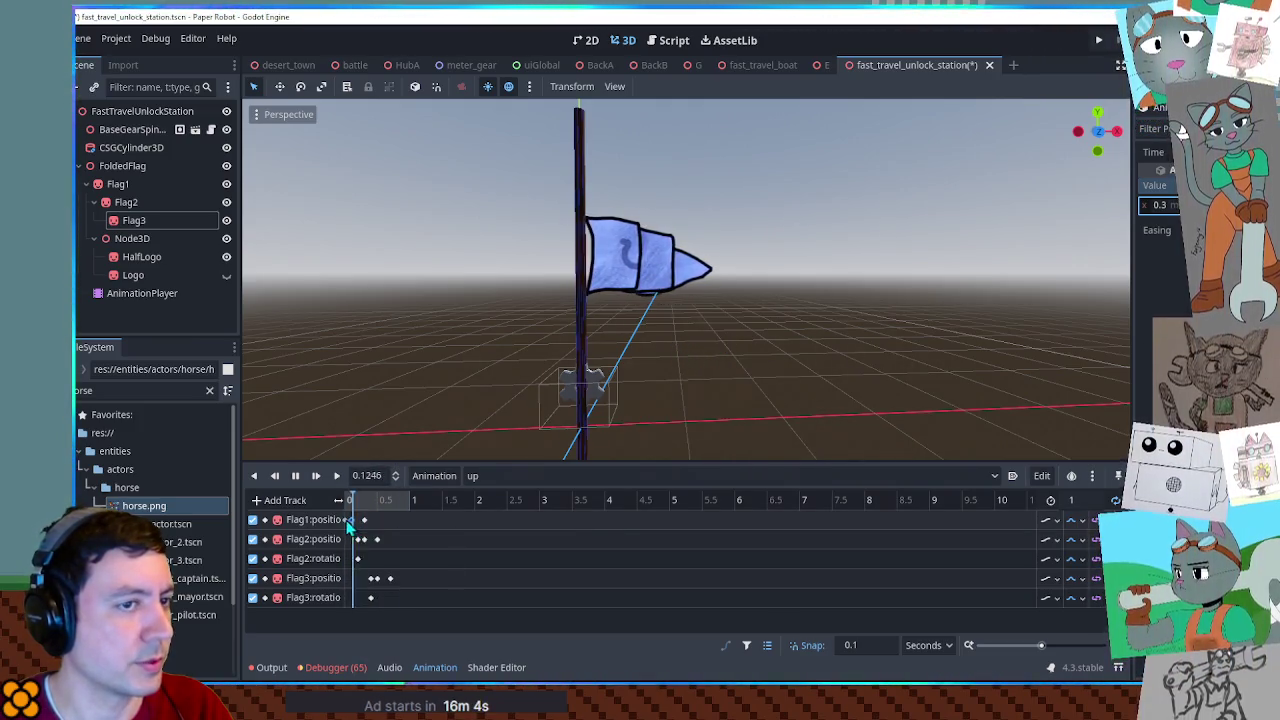
click(350, 521)
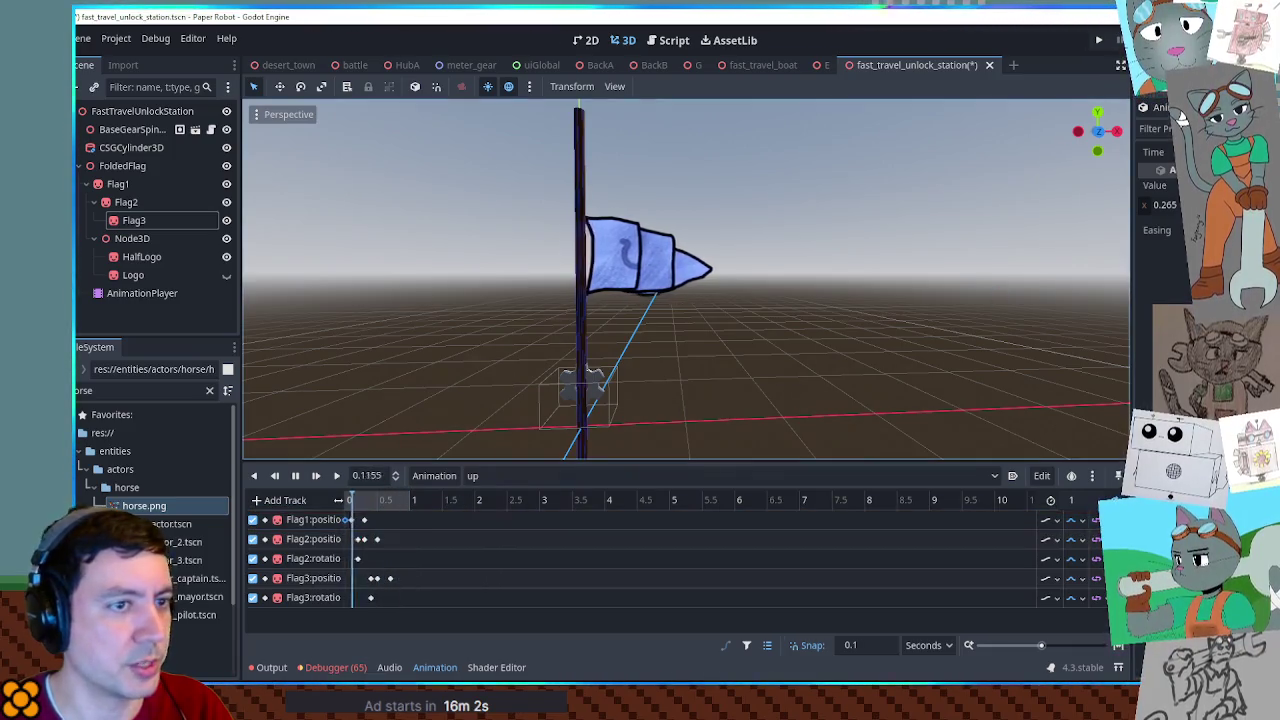
click(1166, 207)
click(364, 520)
click(347, 520)
click(1166, 205)
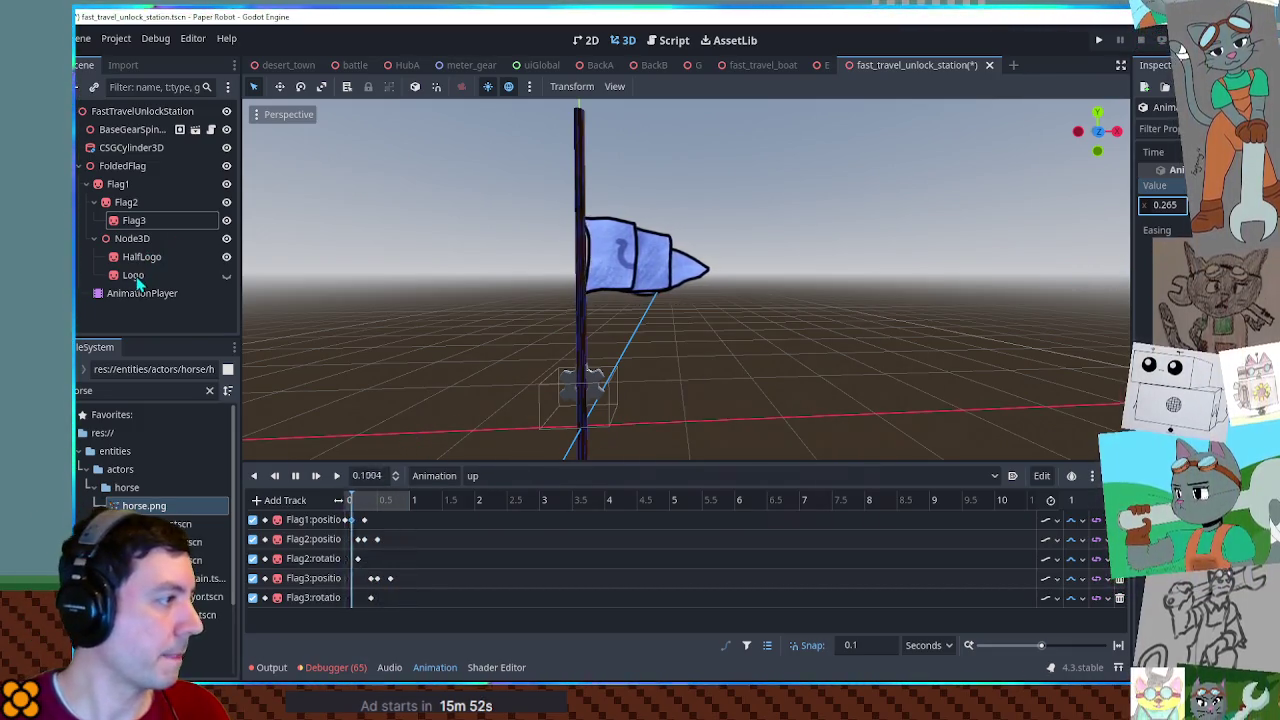
click(227, 276)
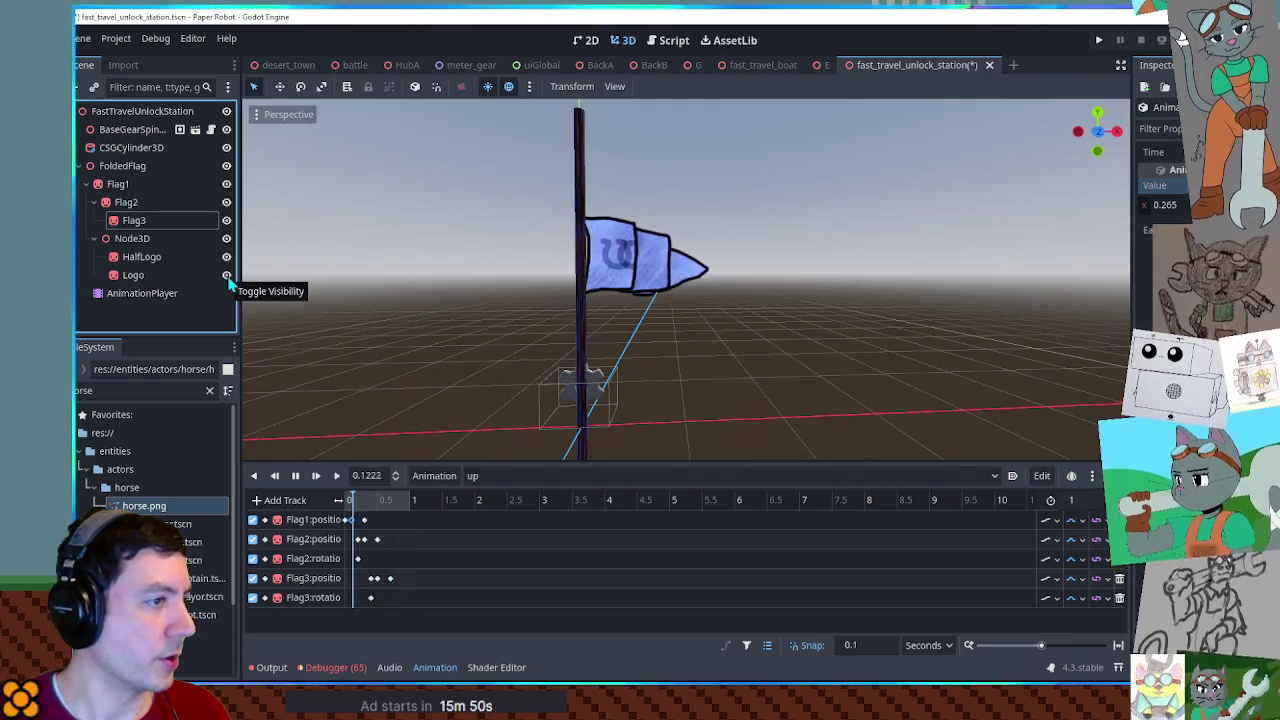
Tighten the Logo sprite's texture region around the U logo
click(134, 280)
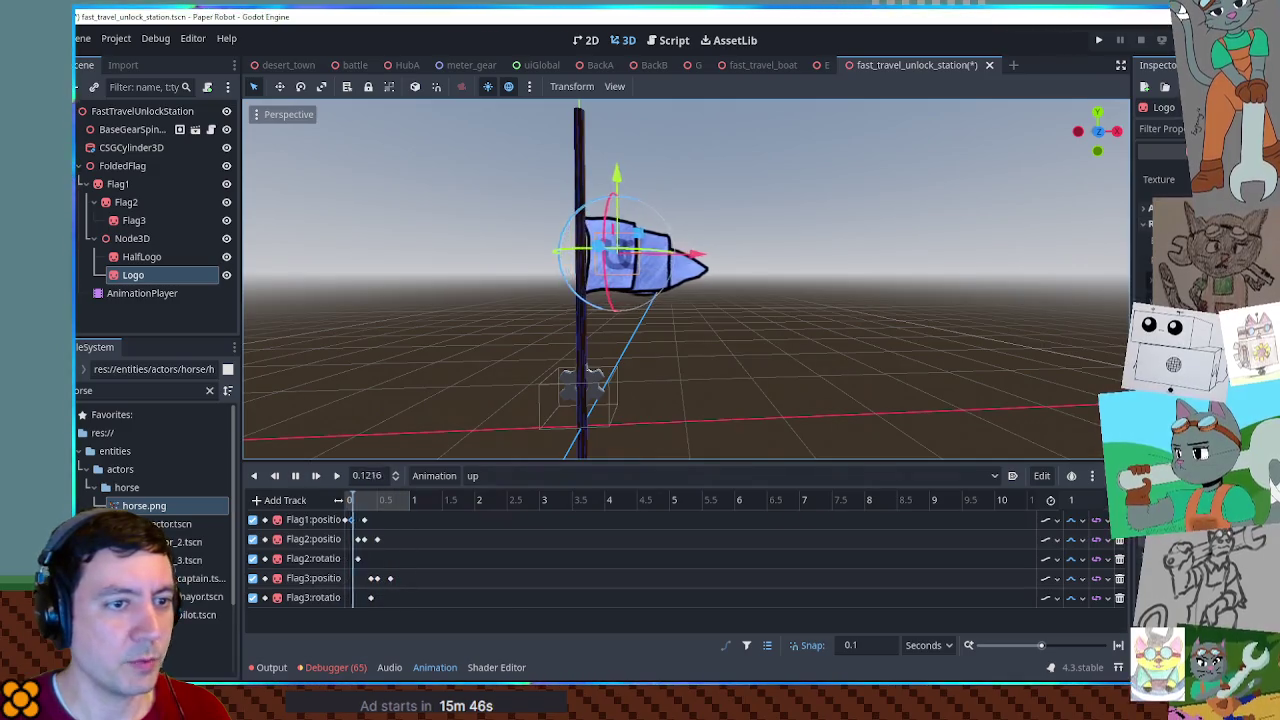
click(1160, 240)
scroll(849, 270, down, 5)
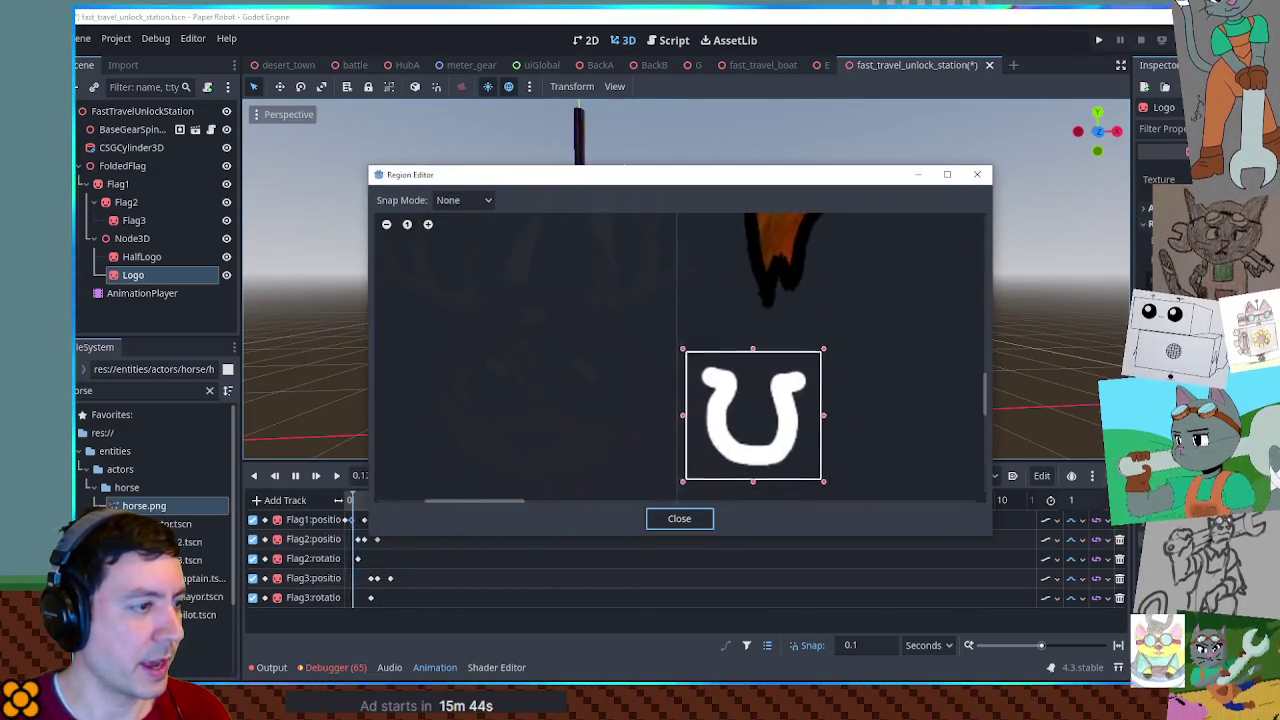
drag(623, 382, 688, 392)
click(679, 520)
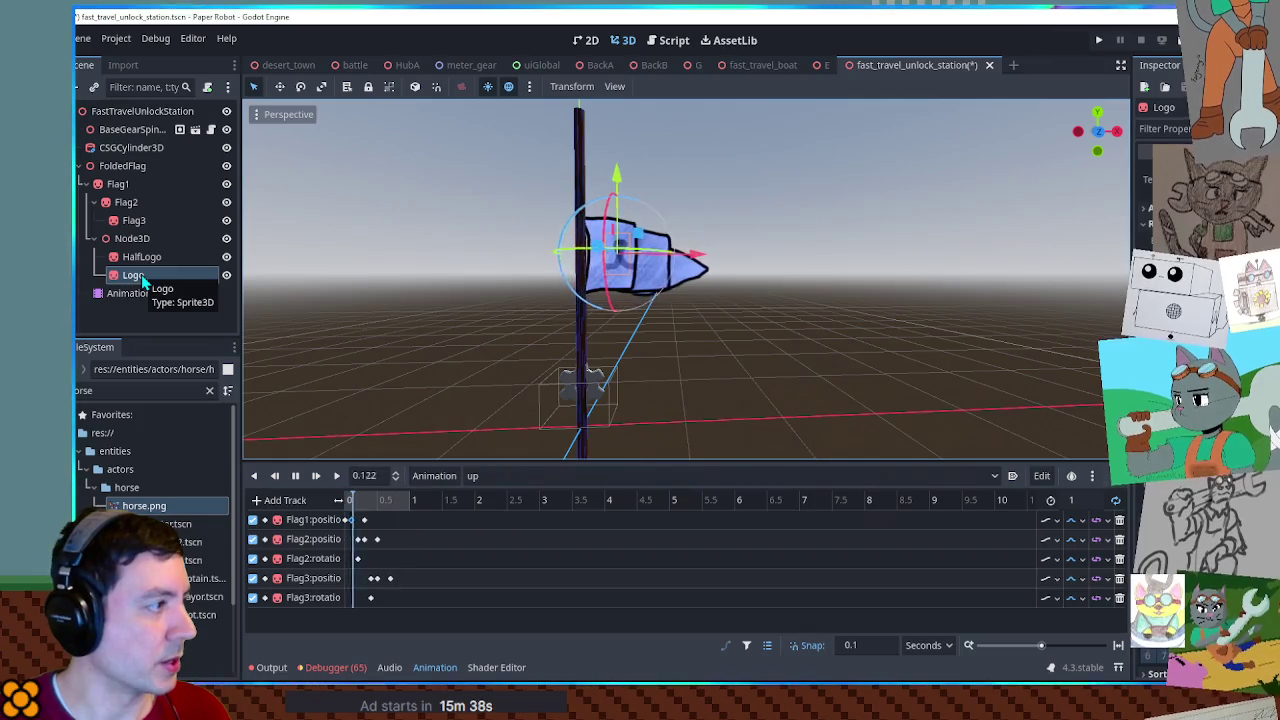
Add a Node3D child to Flag2 and place the HalfLogo sprite under it
click(126, 202)
key(ctrl+a)
text(node3d)
key(Return)
mouse_move(138, 292)
mouse_down()
mouse_move(126, 232)
mouse_move(133, 246)
mouse_up()
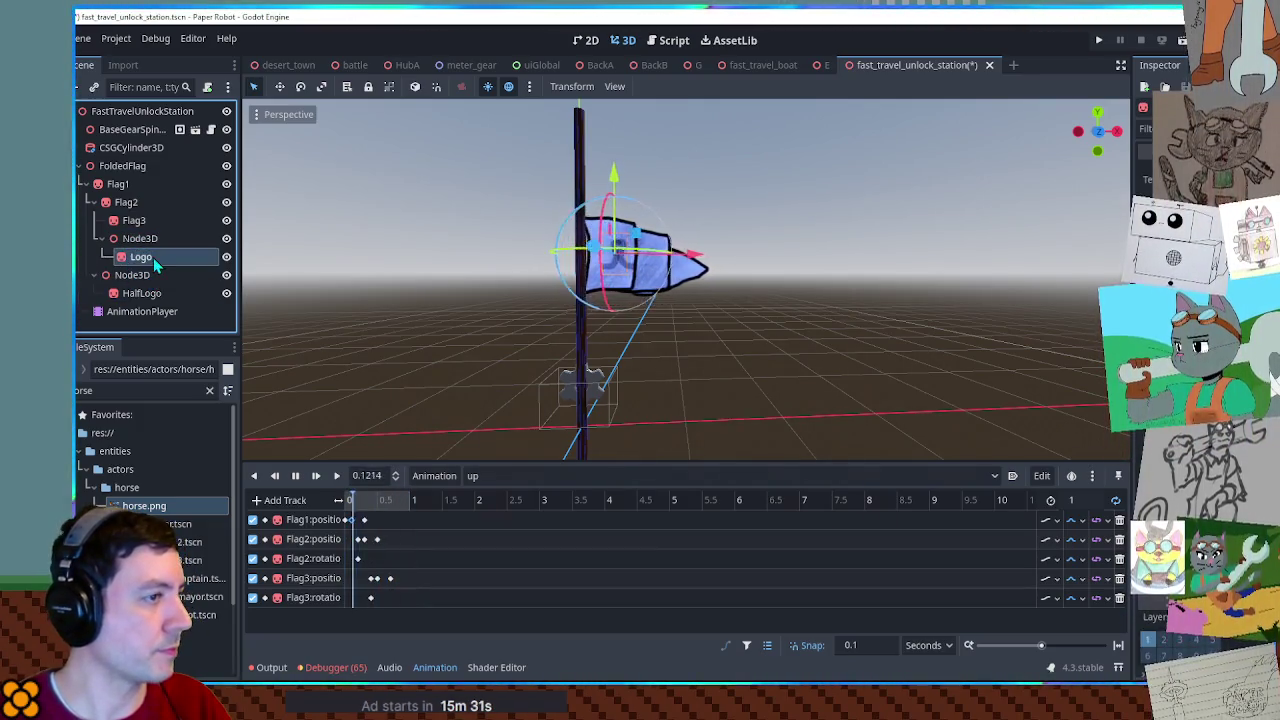
key(Delete)
key(ctrl+z)
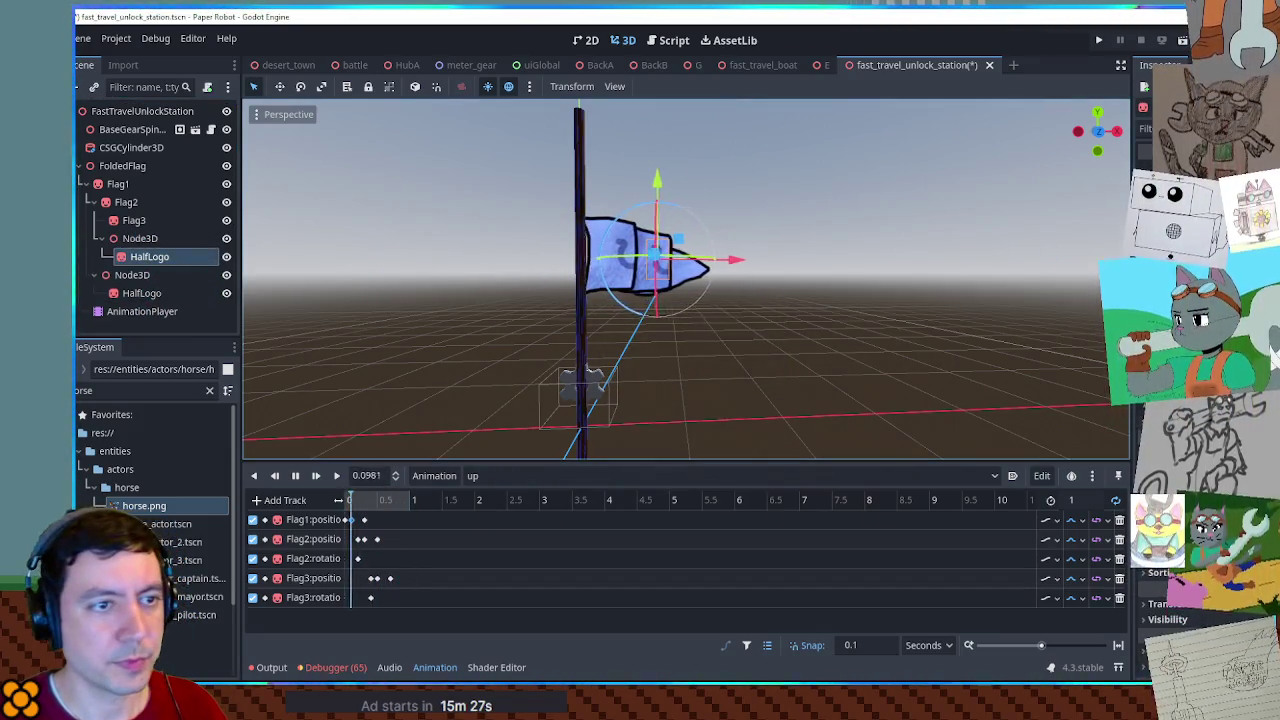
click(1273, 343)
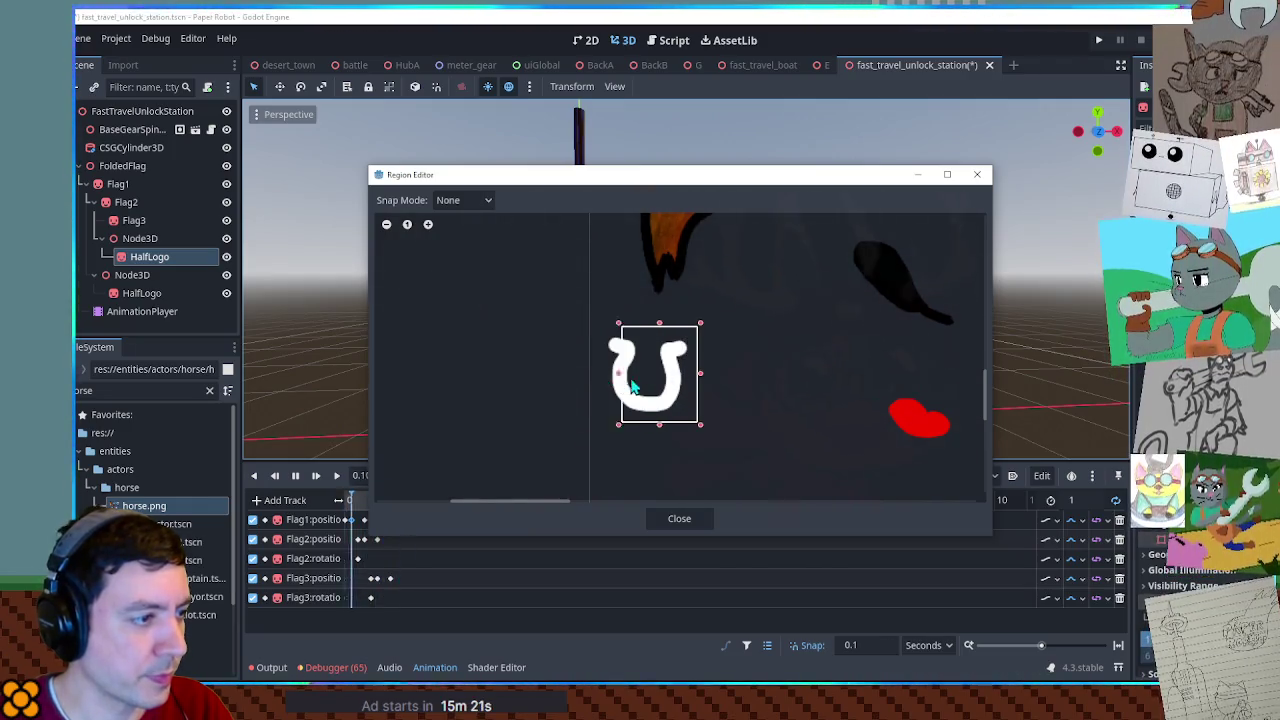
Shift the HalfLogo along X and rotate it so both halves form the horseshoe logo
click(691, 519)
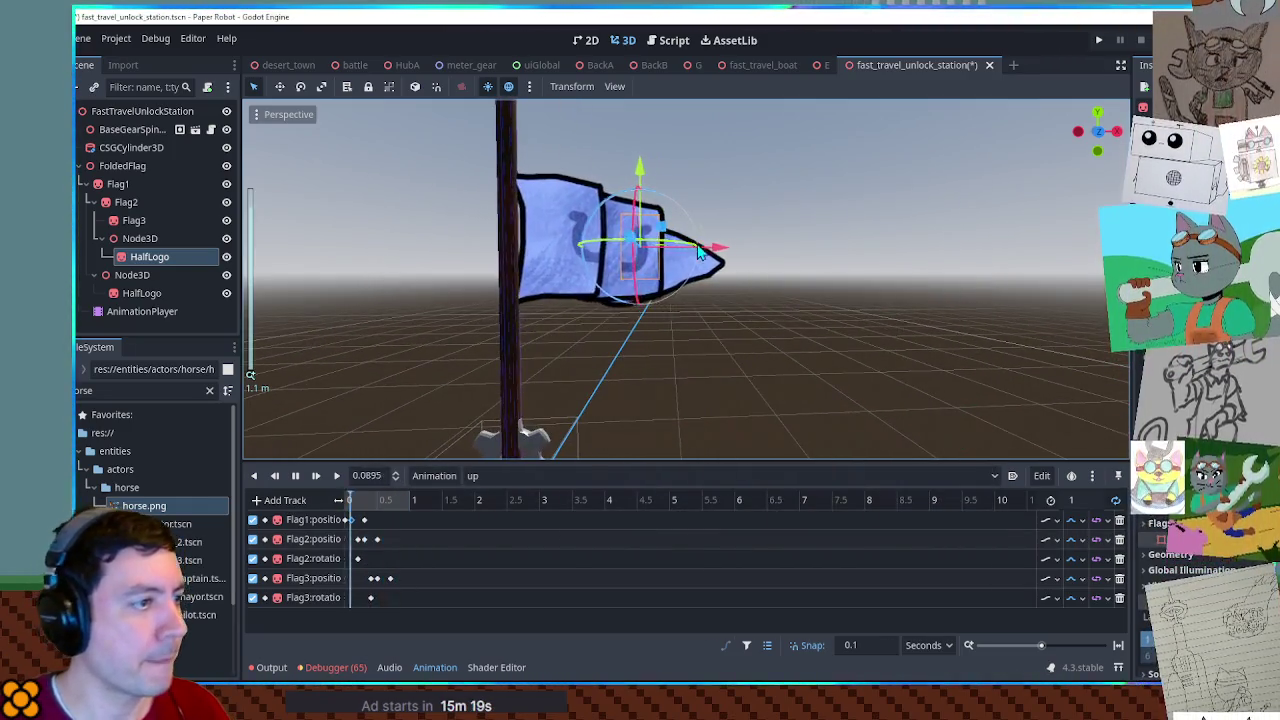
mouse_move(712, 252)
mouse_down()
mouse_move(517, 307)
mouse_move(481, 294)
mouse_up()
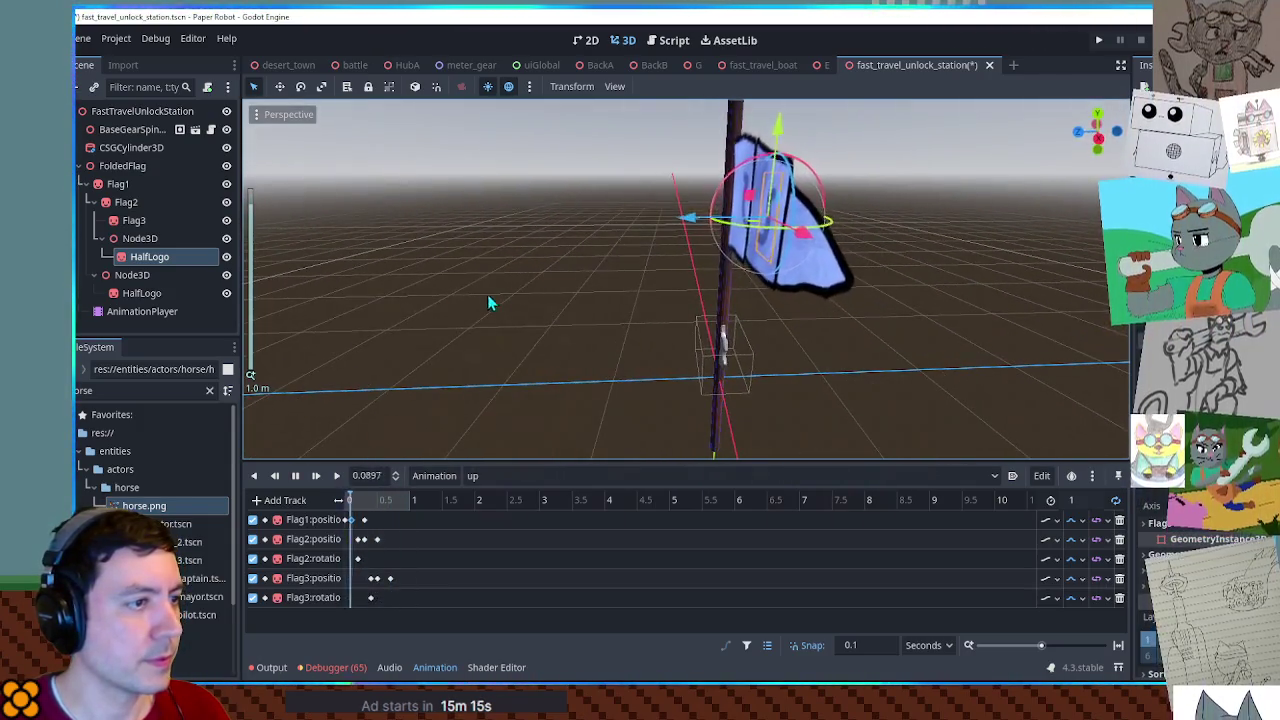
mouse_move(806, 258)
mouse_down()
mouse_move(782, 237)
mouse_move(844, 246)
mouse_move(920, 186)
mouse_move(766, 266)
mouse_move(820, 331)
mouse_move(731, 201)
mouse_move(769, 322)
mouse_move(743, 329)
mouse_move(897, 345)
mouse_up()
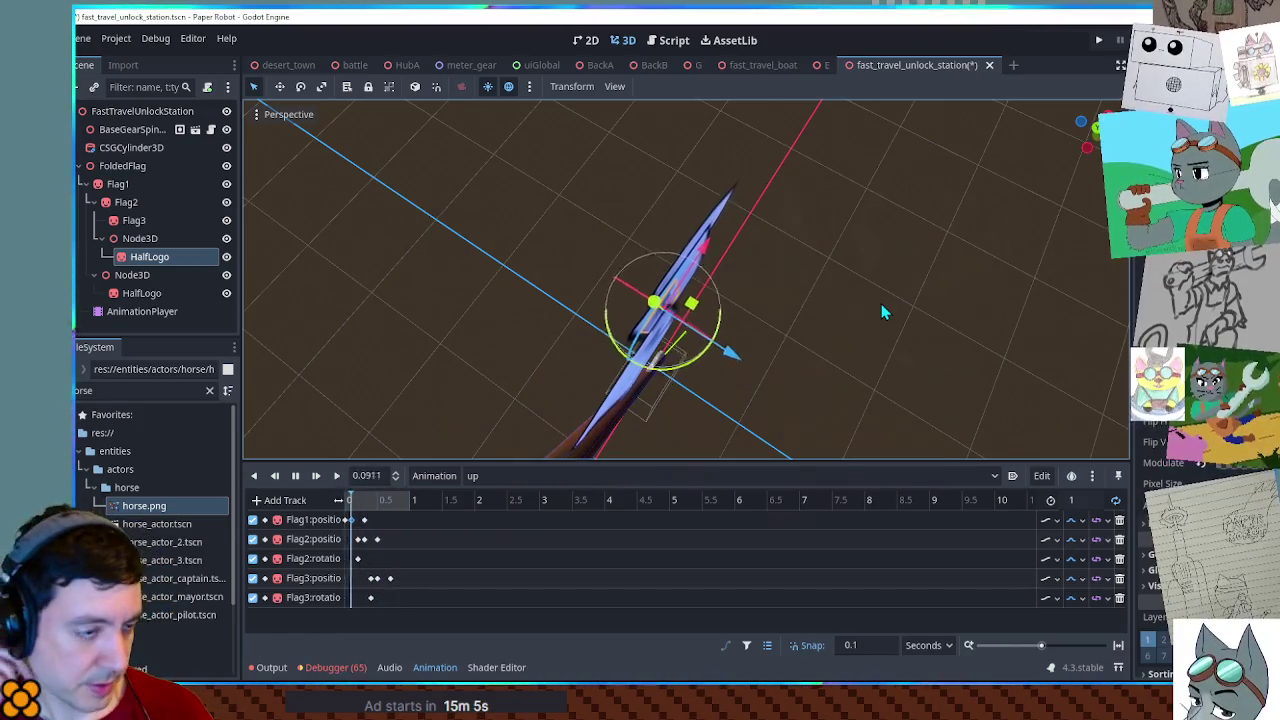
drag(886, 310, 650, 450)
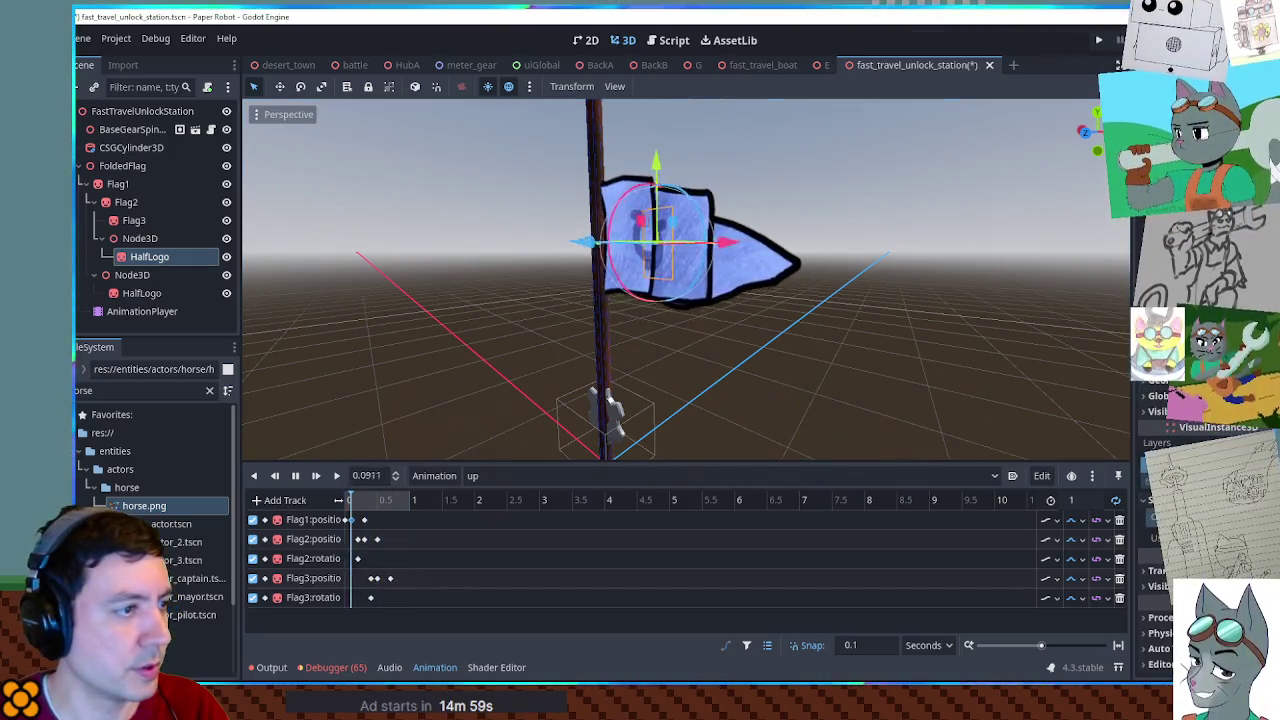
scroll(943, 360, up, 3)
mouse_move(983, 345)
mouse_down()
mouse_move(920, 378)
mouse_move(976, 373)
mouse_move(780, 378)
mouse_up()
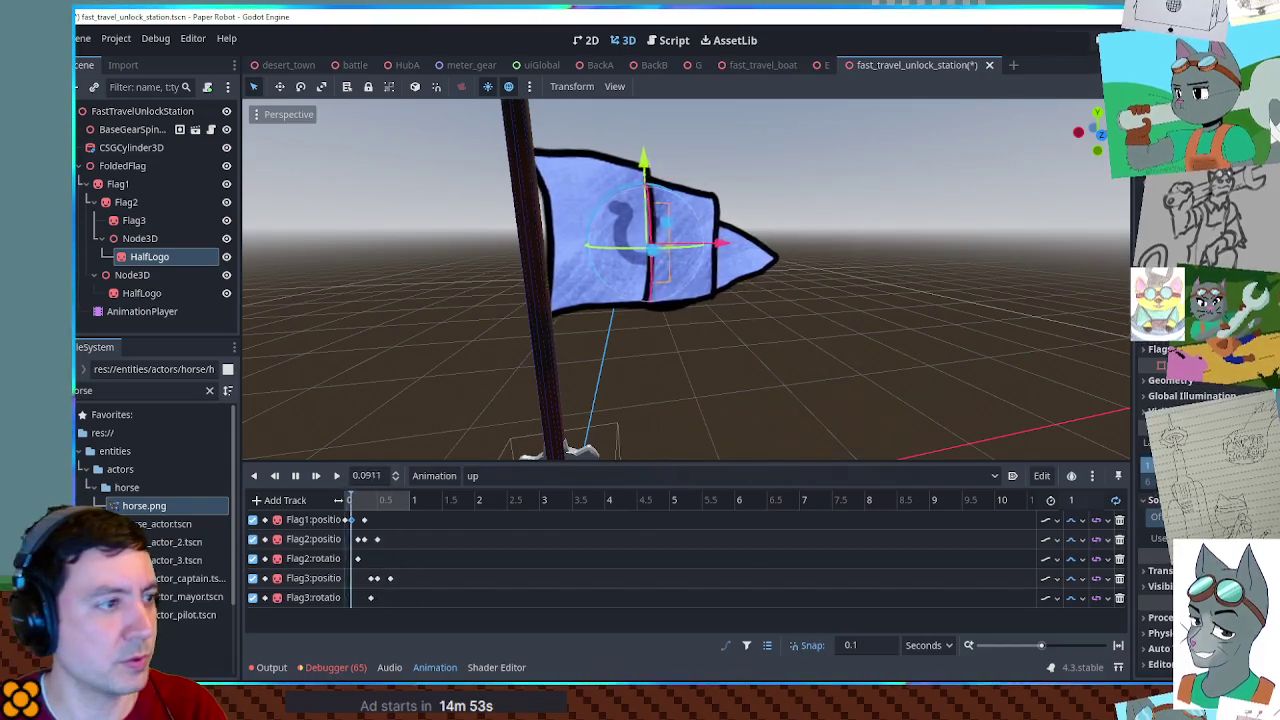
mouse_move(914, 321)
mouse_down()
mouse_move(777, 320)
mouse_move(897, 320)
mouse_move(866, 351)
mouse_move(893, 336)
mouse_move(794, 343)
mouse_move(941, 343)
mouse_move(686, 358)
mouse_move(871, 350)
mouse_up()
click(871, 345)
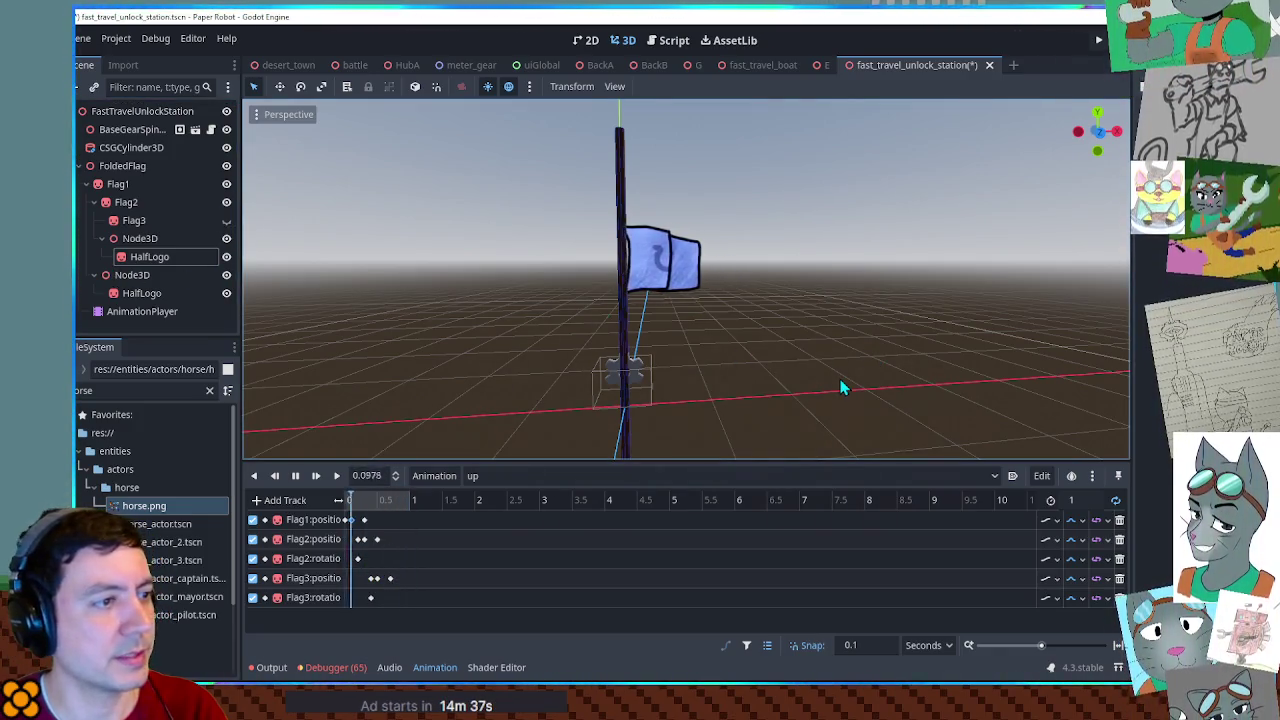
scroll(818, 373, up, 2)
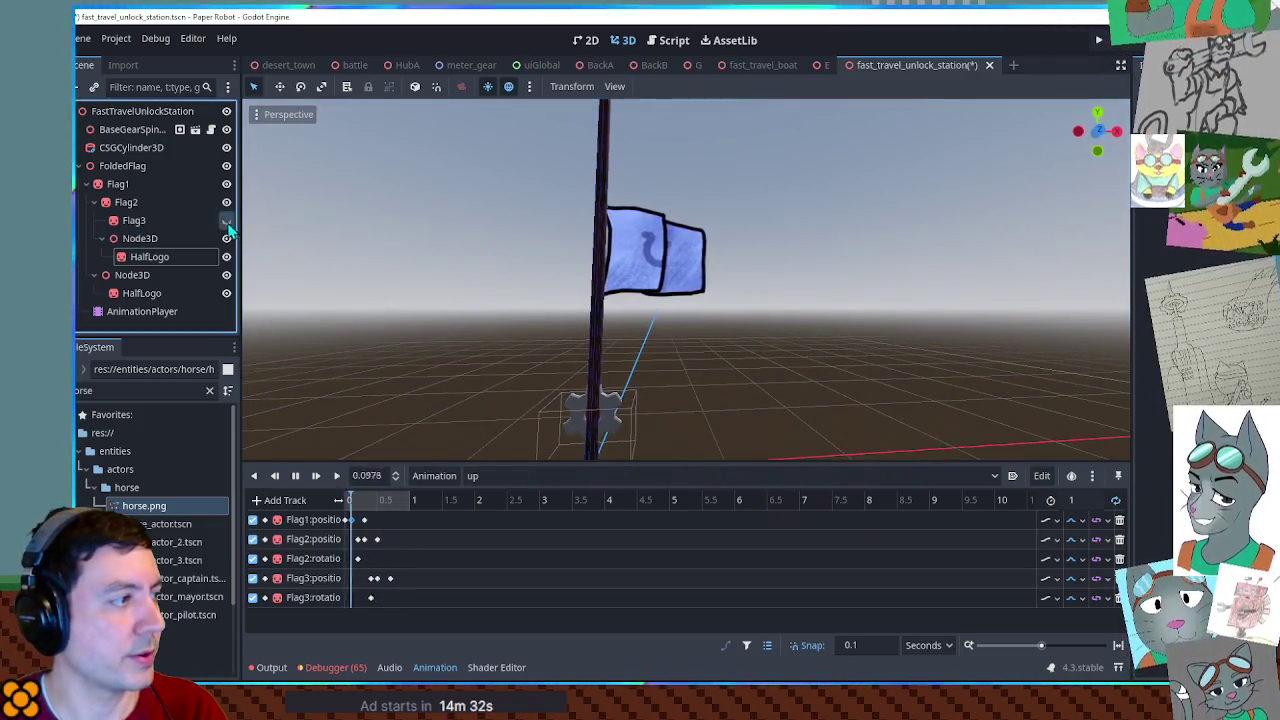
click(190, 220)
scroll(1160, 400, up, 5)
click(1200, 258)
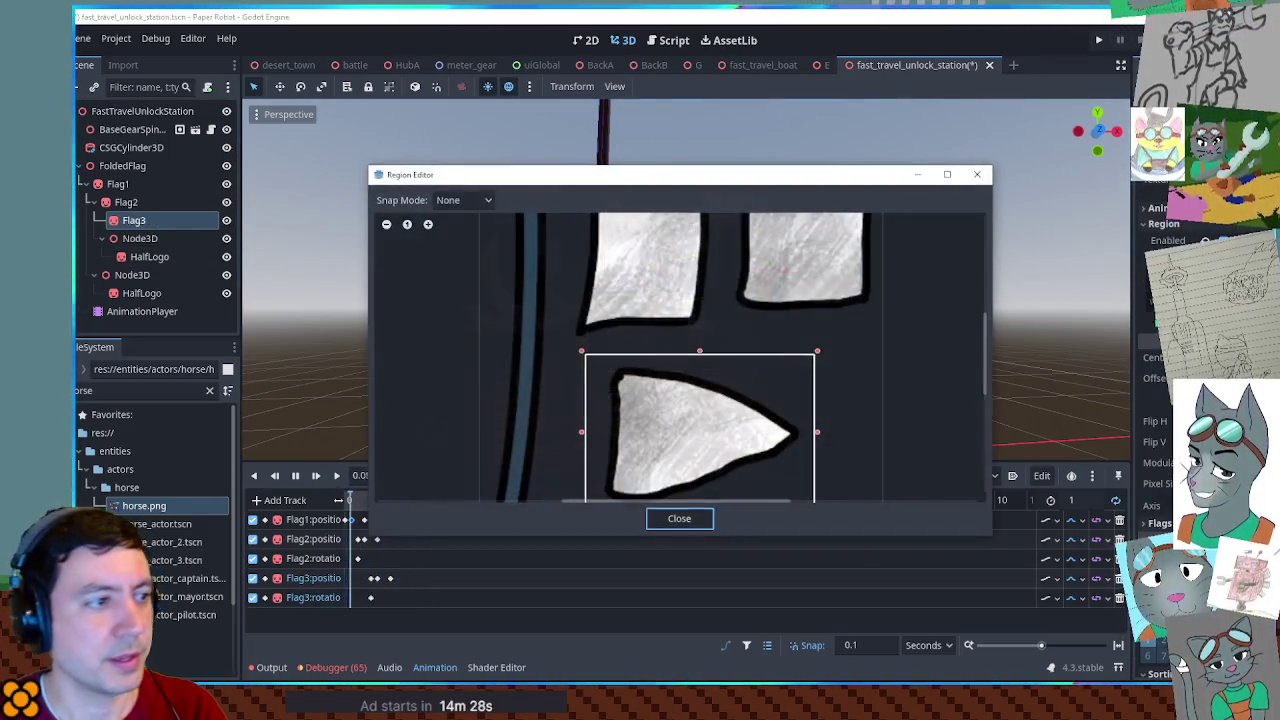
scroll(662, 290, up, 3)
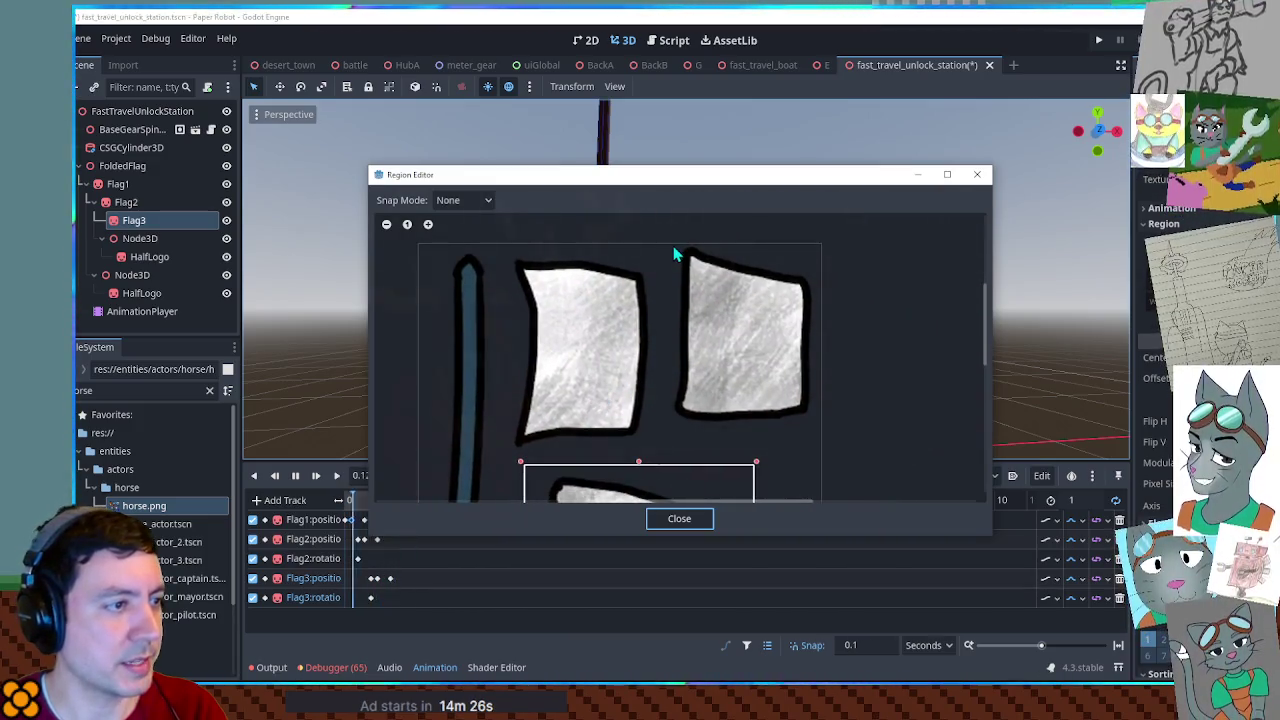
click(680, 520)
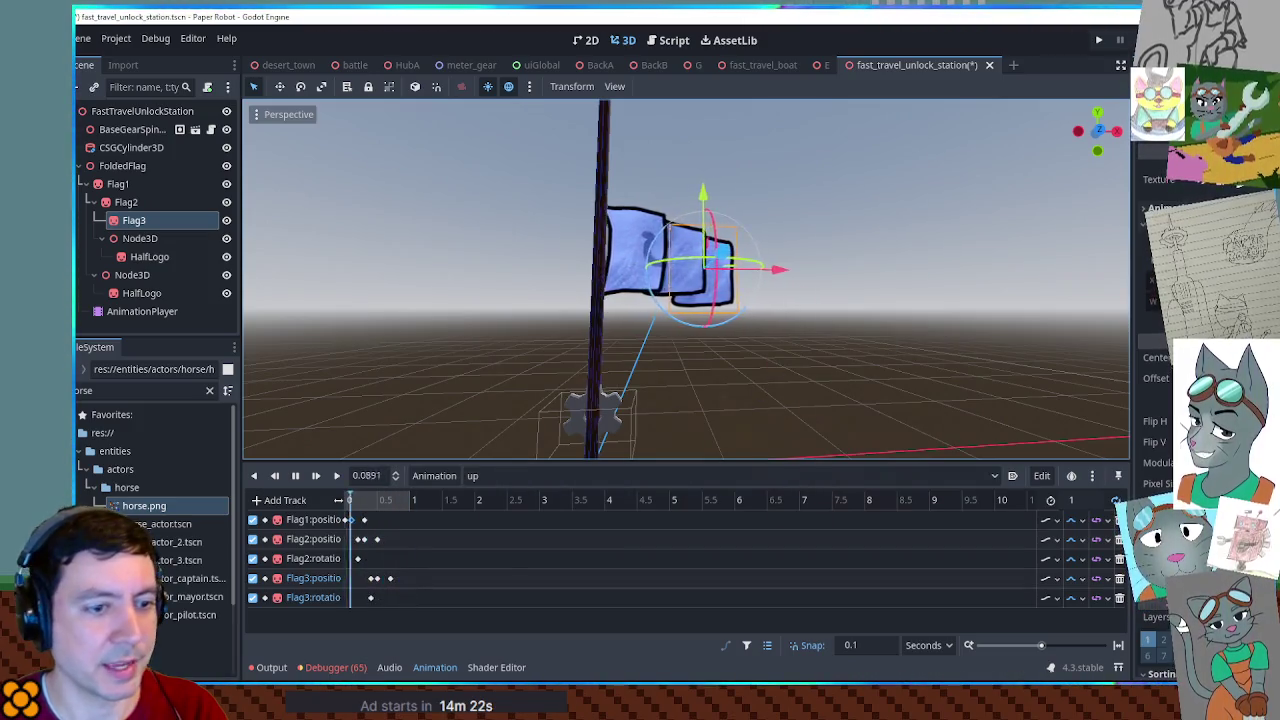
scroll(1160, 400, down, 5)
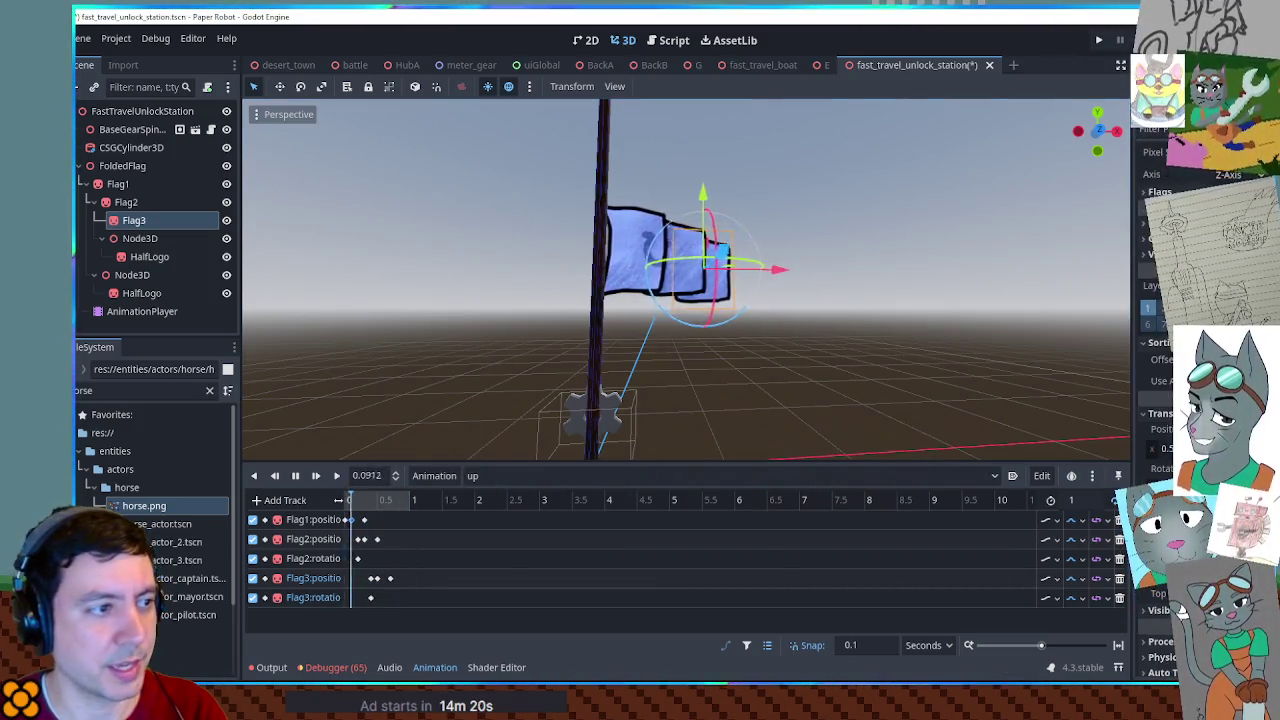
scroll(848, 350, up, 1)
mouse_move(848, 350)
mouse_down()
mouse_move(753, 353)
mouse_move(666, 429)
mouse_up()
Play the 'down' animation and inspect its Flag3 rotation keyframes
click(294, 475)
click(480, 476)
click(476, 512)
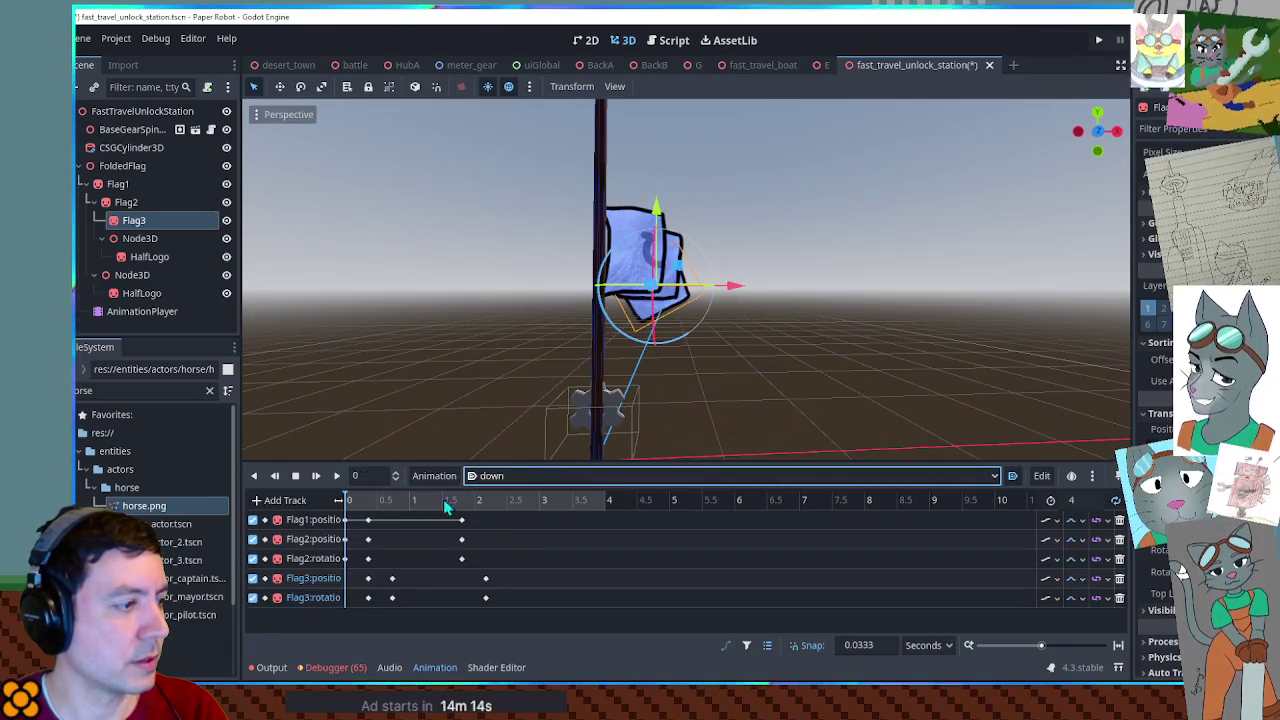
click(338, 476)
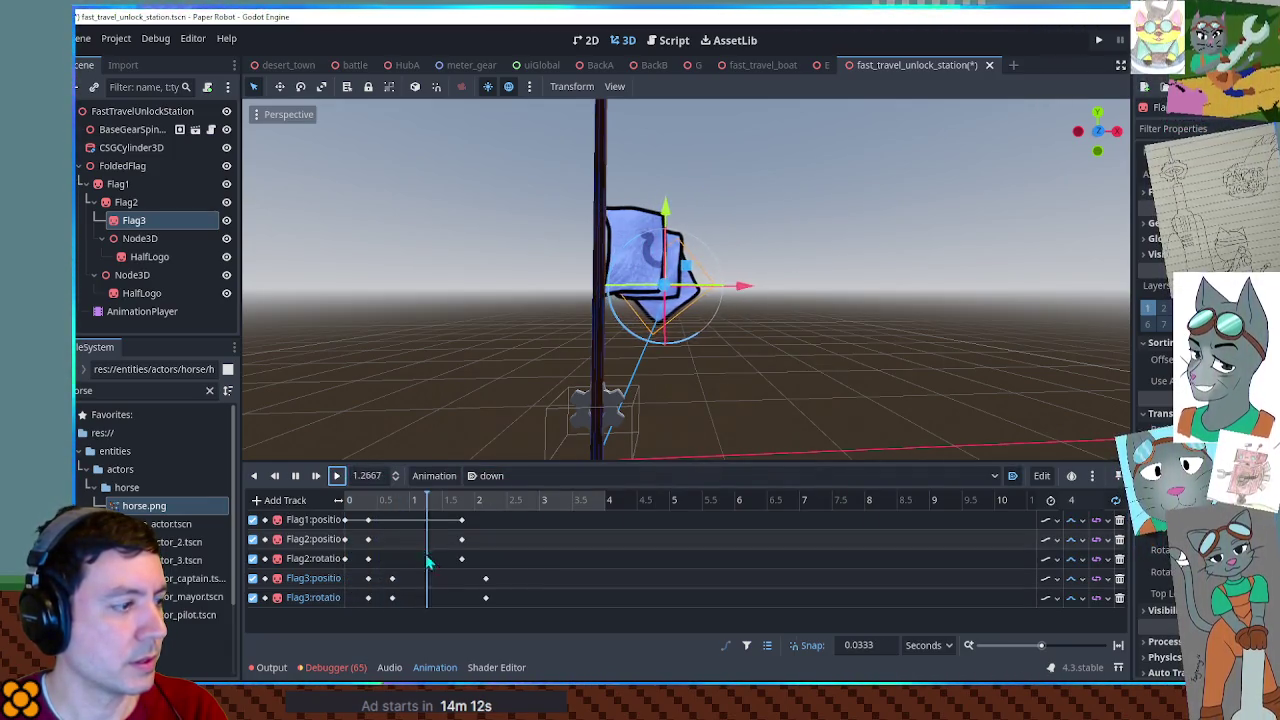
click(368, 598)
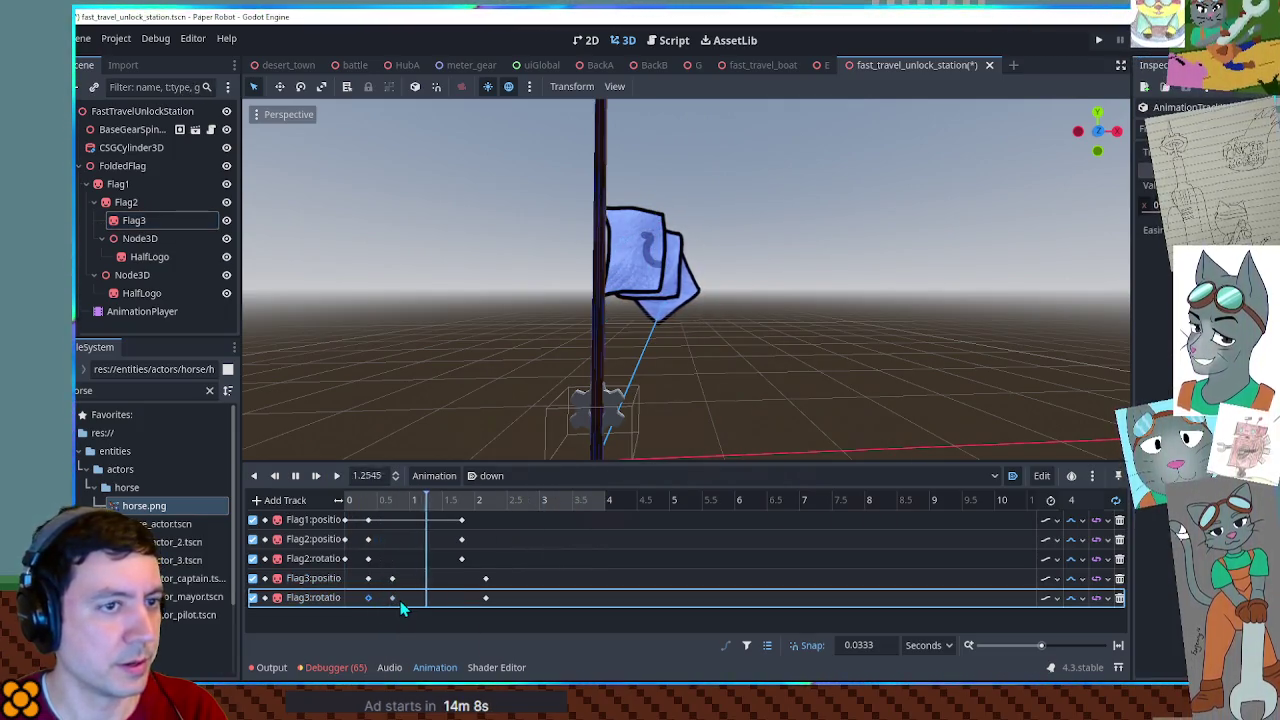
click(369, 598)
shift+click(490, 600)
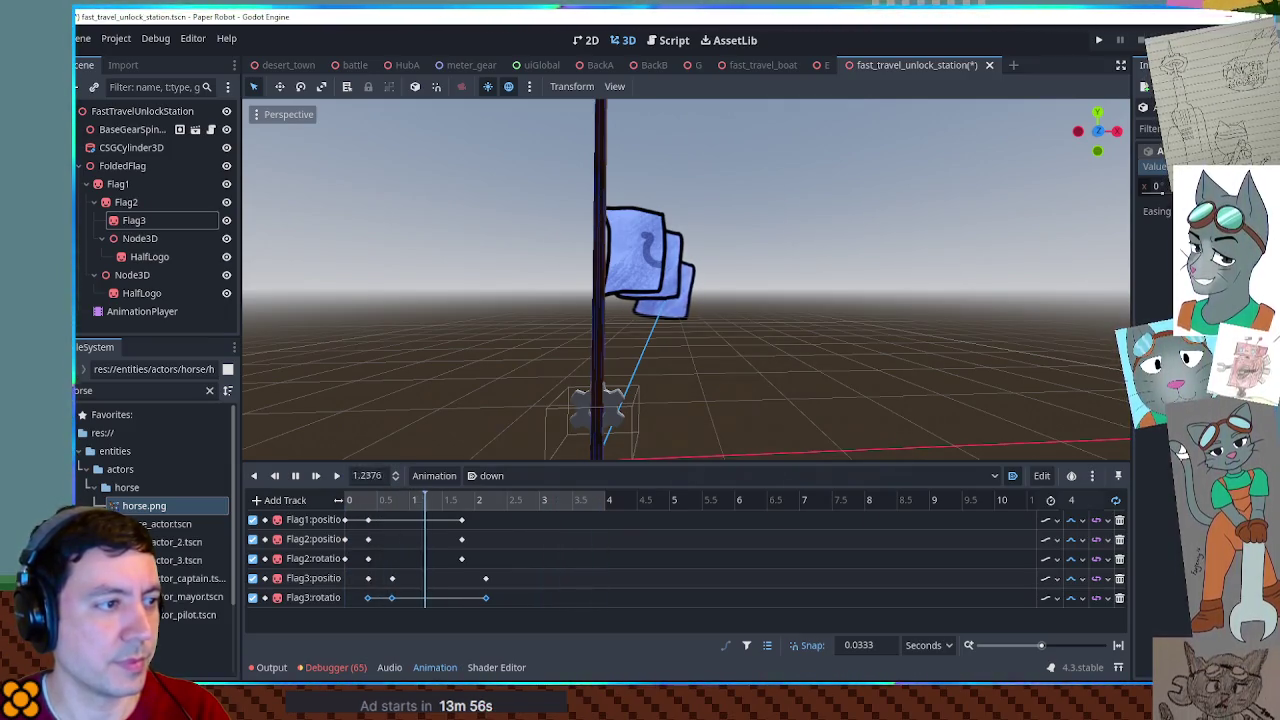
click(392, 597)
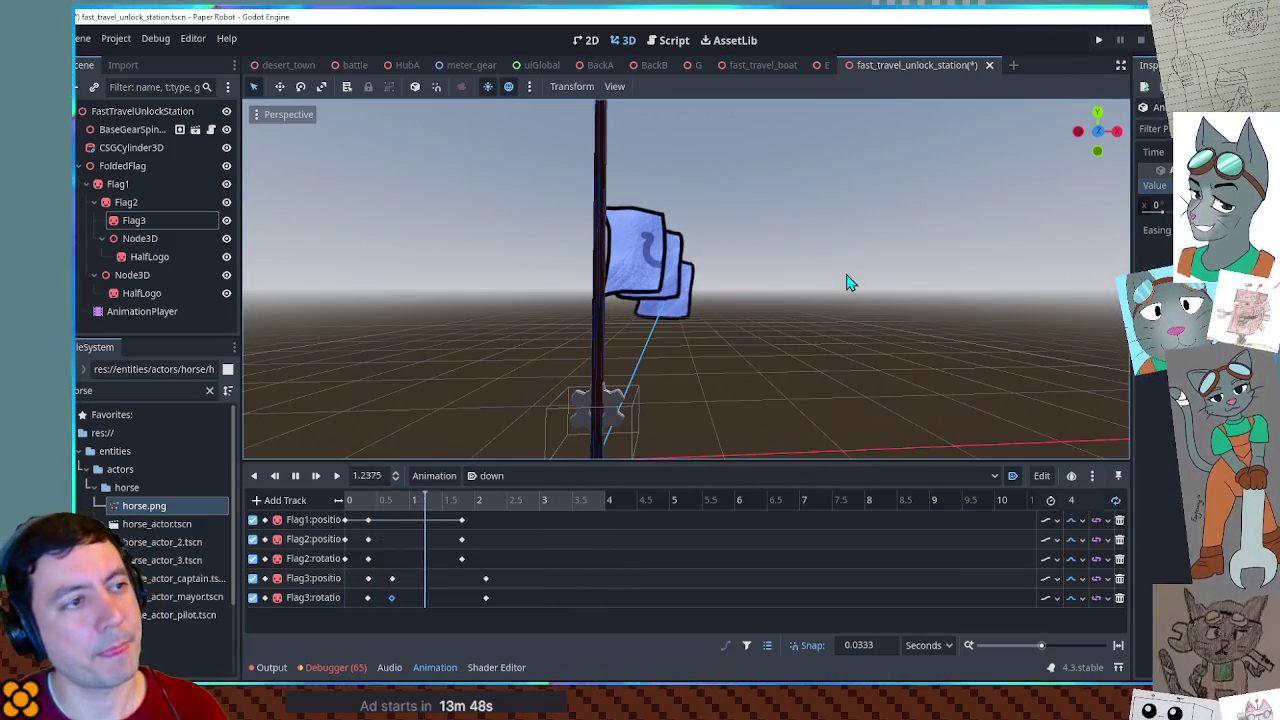
Save the fast_travel_unlock_station scene and rewind the animation playback to the start
key(ctrl+s)
click(296, 475)
click(485, 476)
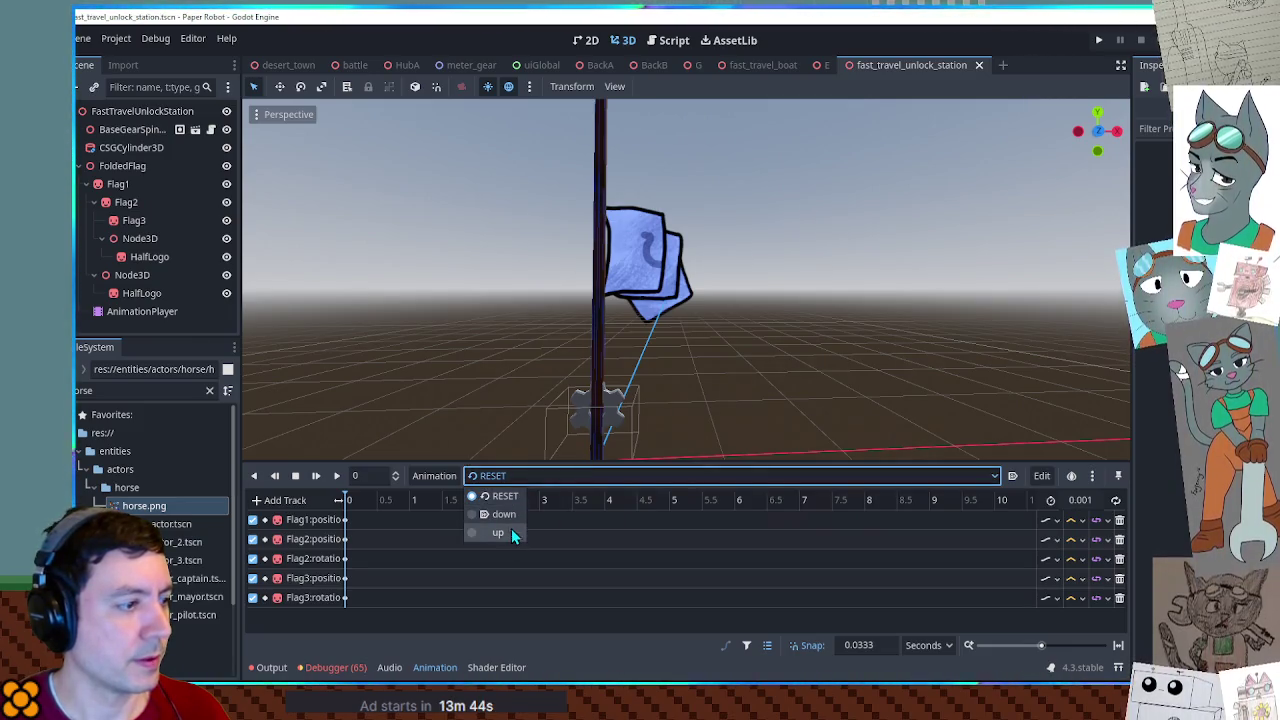
Switch to the 'up' animation and play it from its current point
click(504, 533)
click(338, 477)
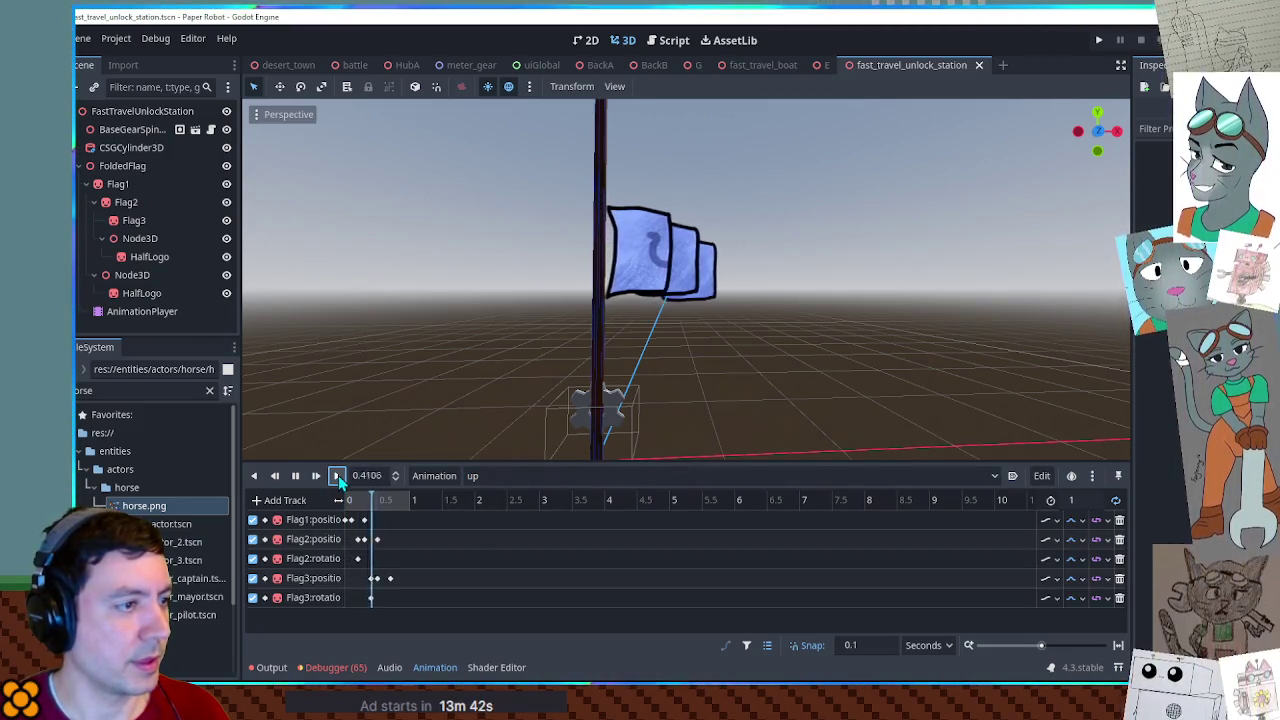
scroll(894, 265, down, 4)
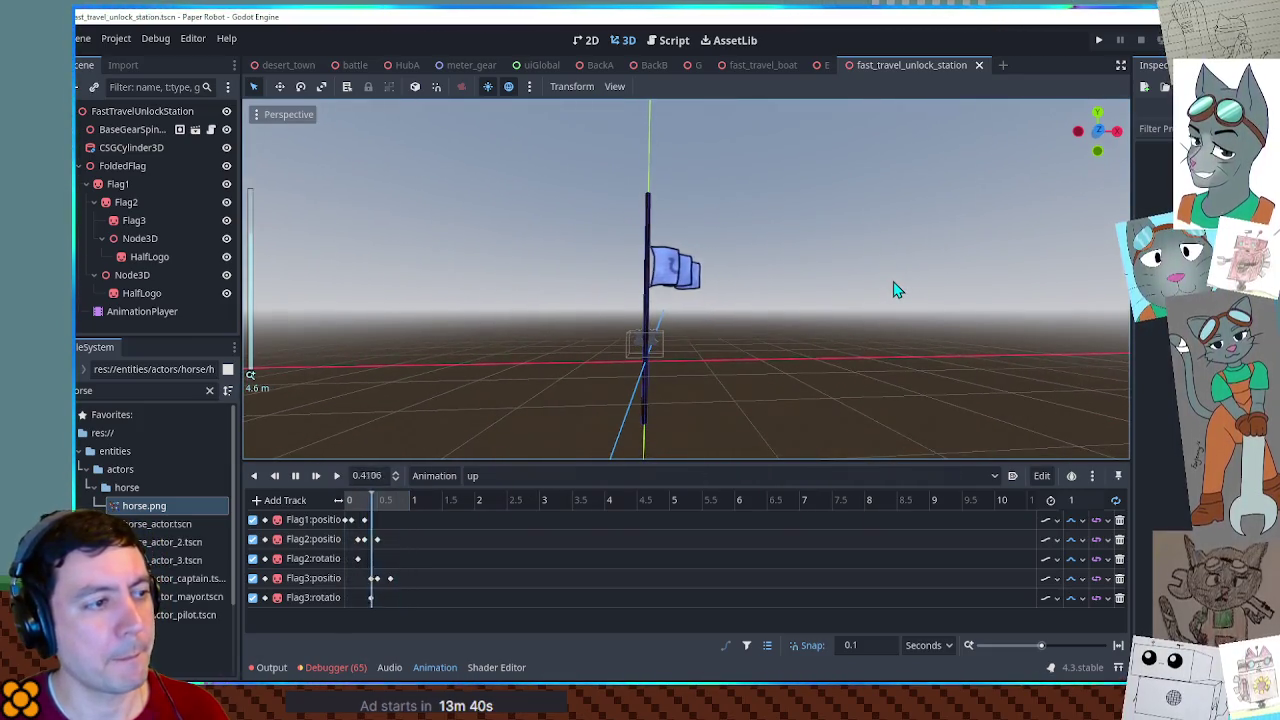
scroll(790, 273, up, 5)
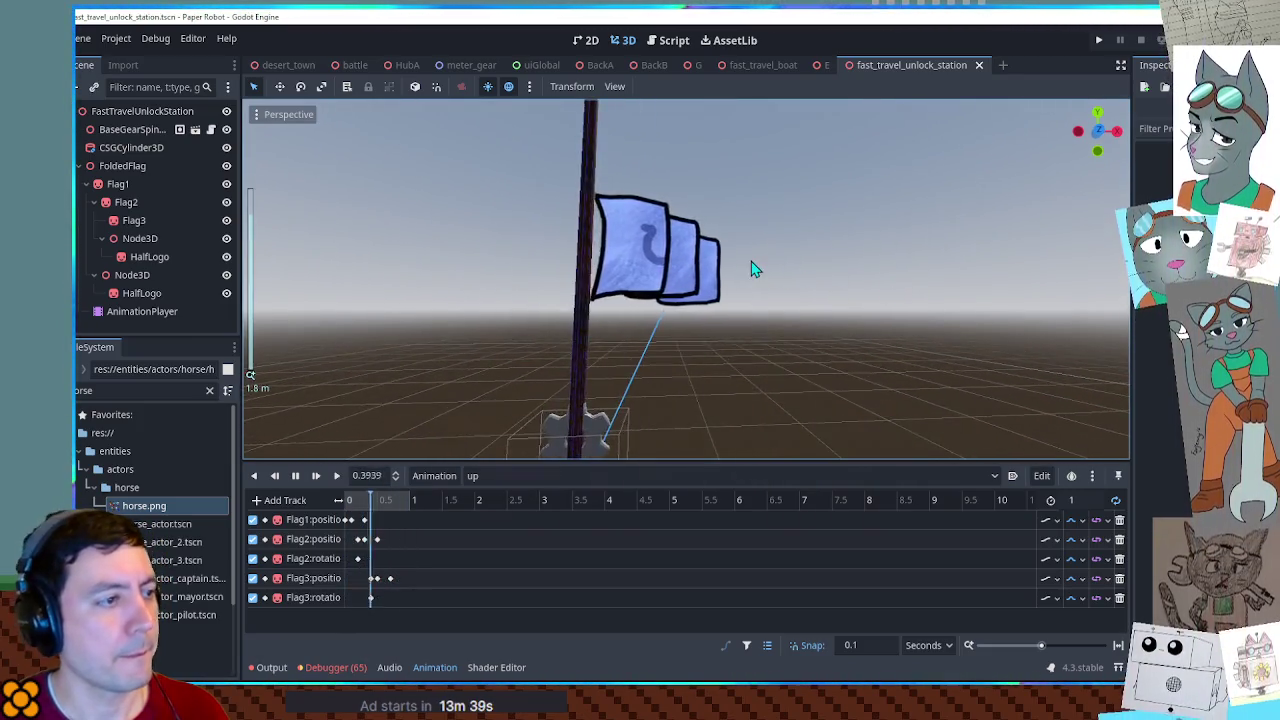
Slide the HalfLogo sideways across the flag and check its texture region
click(149, 256)
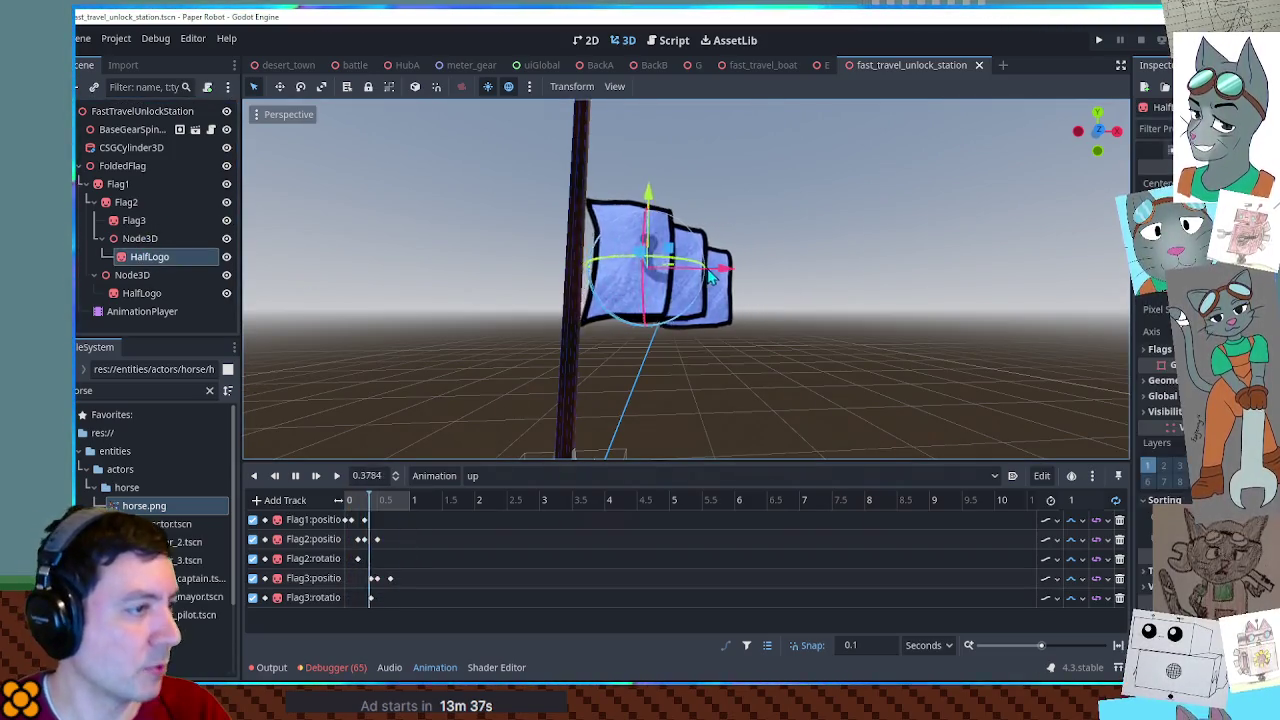
drag(752, 270, 786, 277)
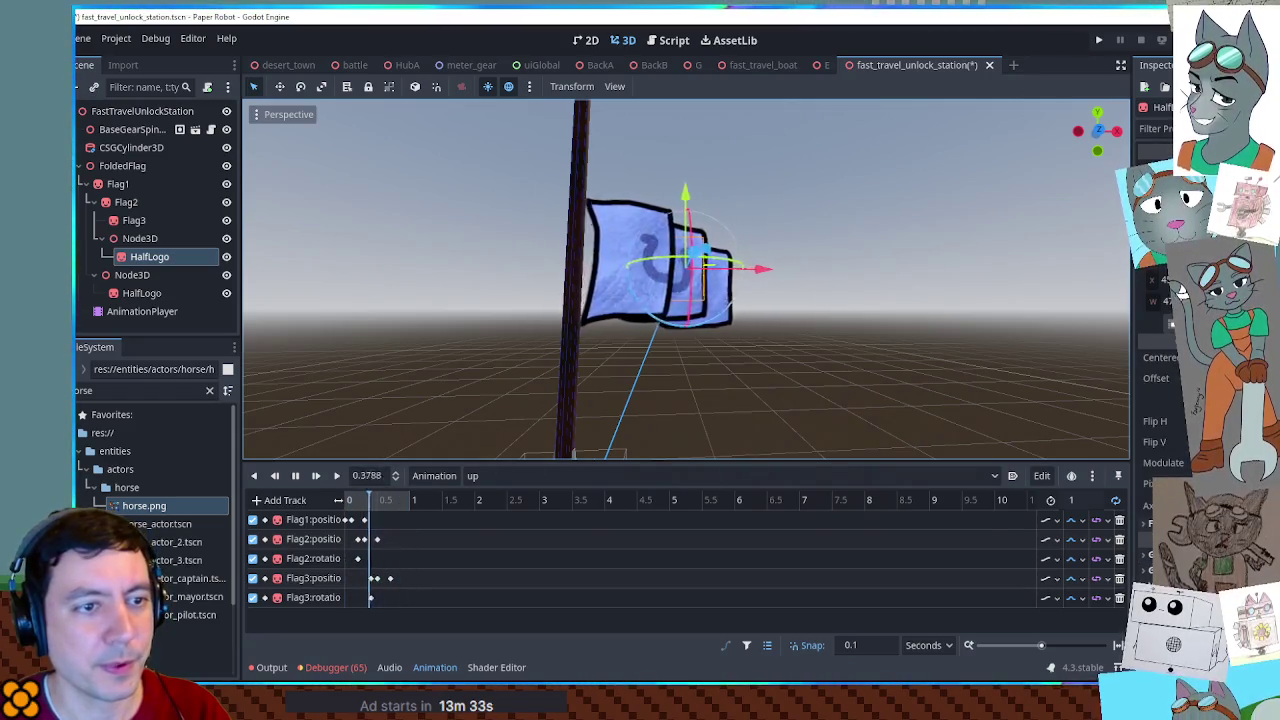
click(1160, 560)
scroll(749, 314, down, 3)
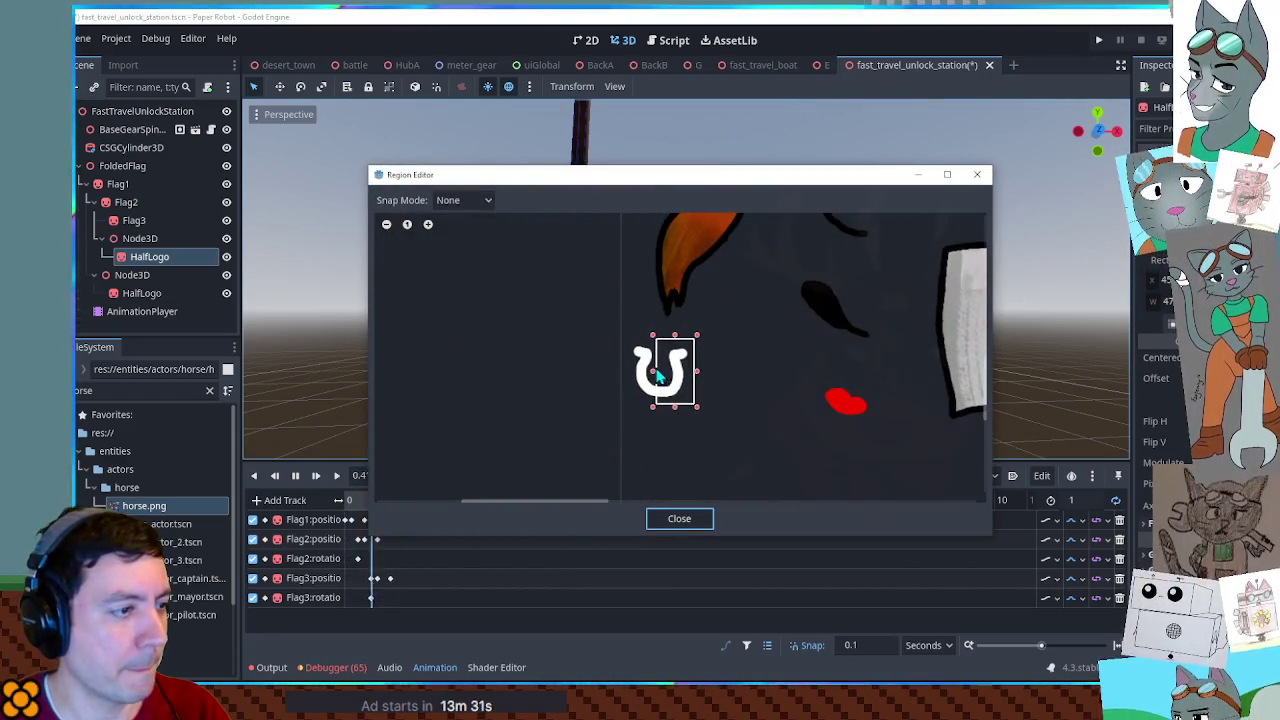
click(665, 518)
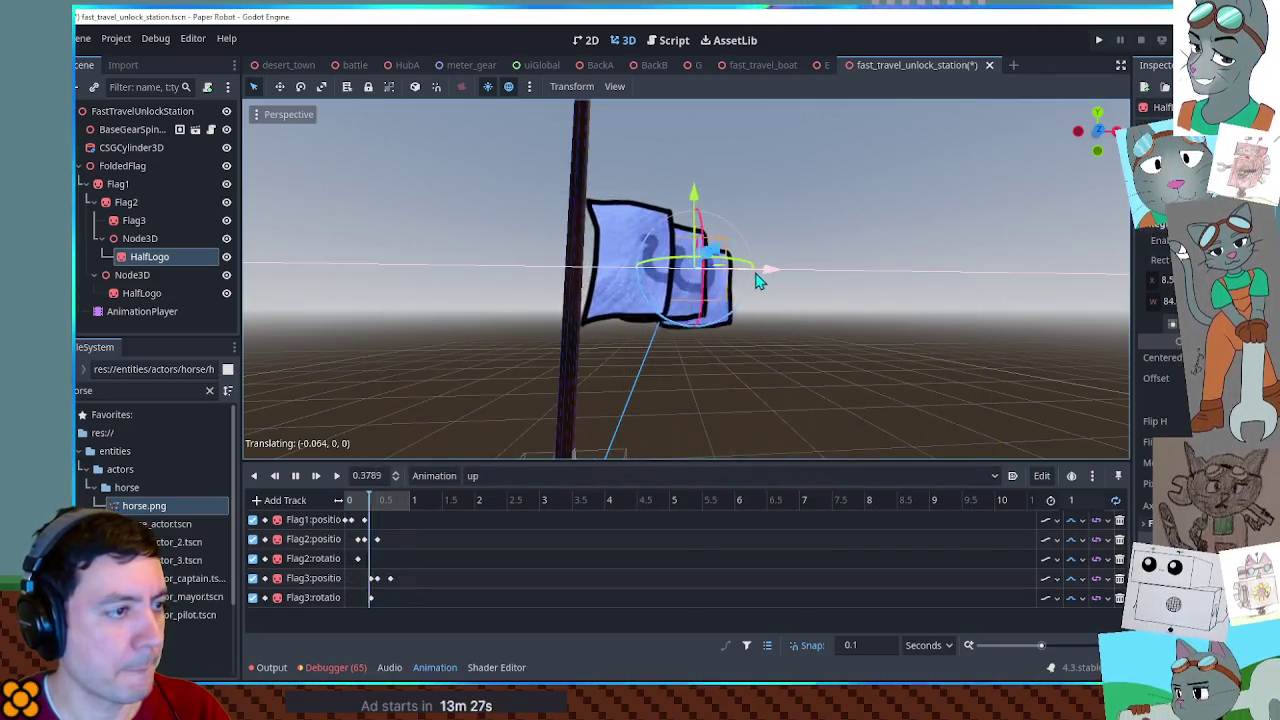
Hide the second half logo, save the scene, and centre the upright pole in view
scroll(830, 292, down, 2)
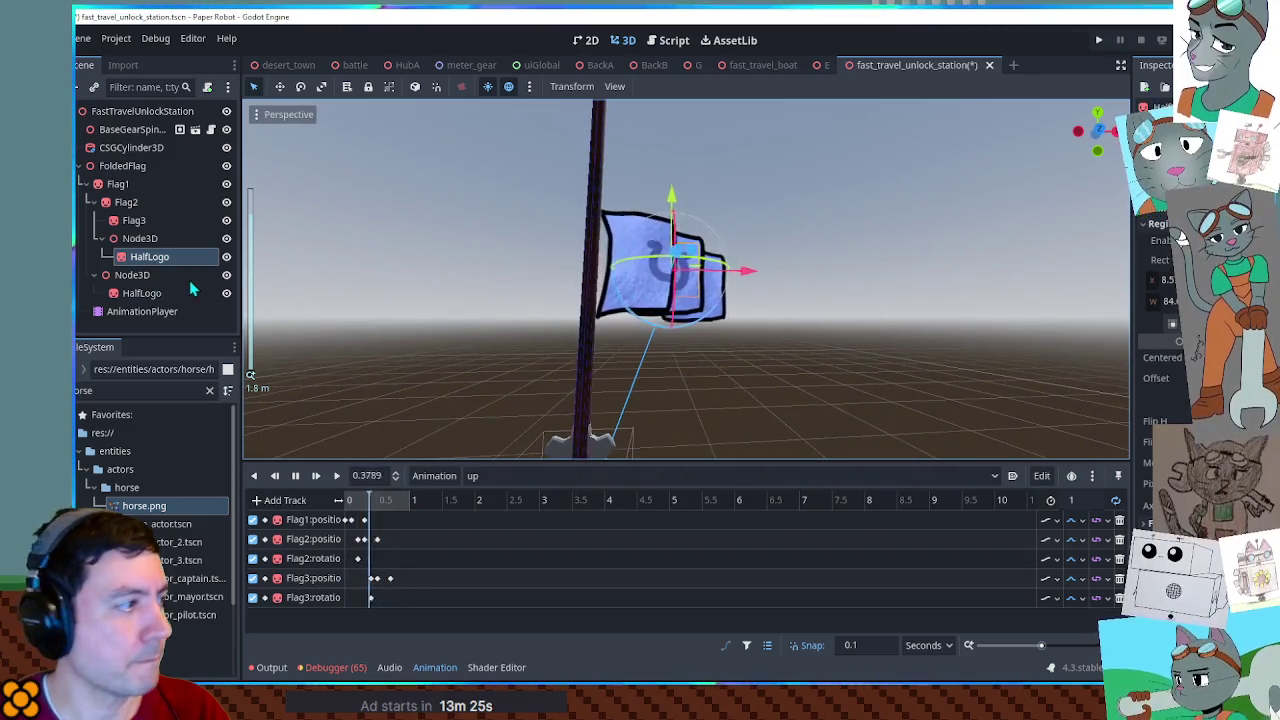
click(226, 275)
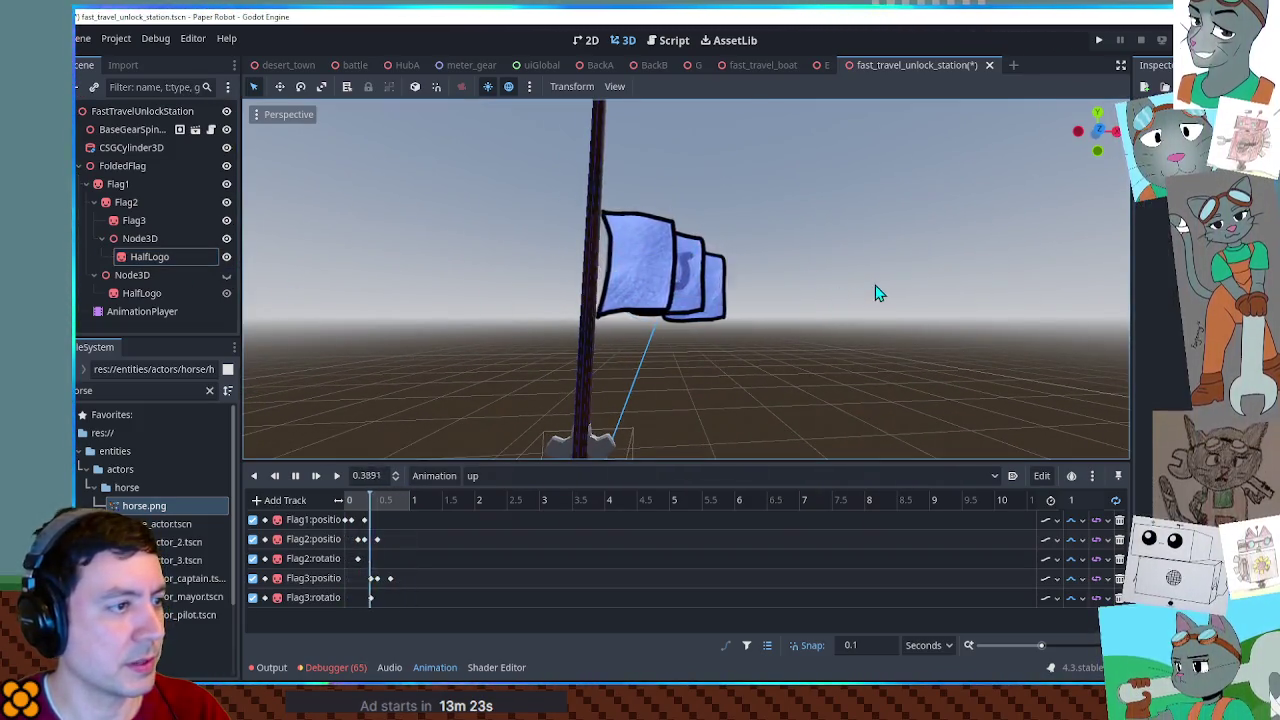
scroll(890, 294, down, 3)
mouse_move(886, 294)
mouse_down()
mouse_move(766, 291)
mouse_move(863, 297)
mouse_up()
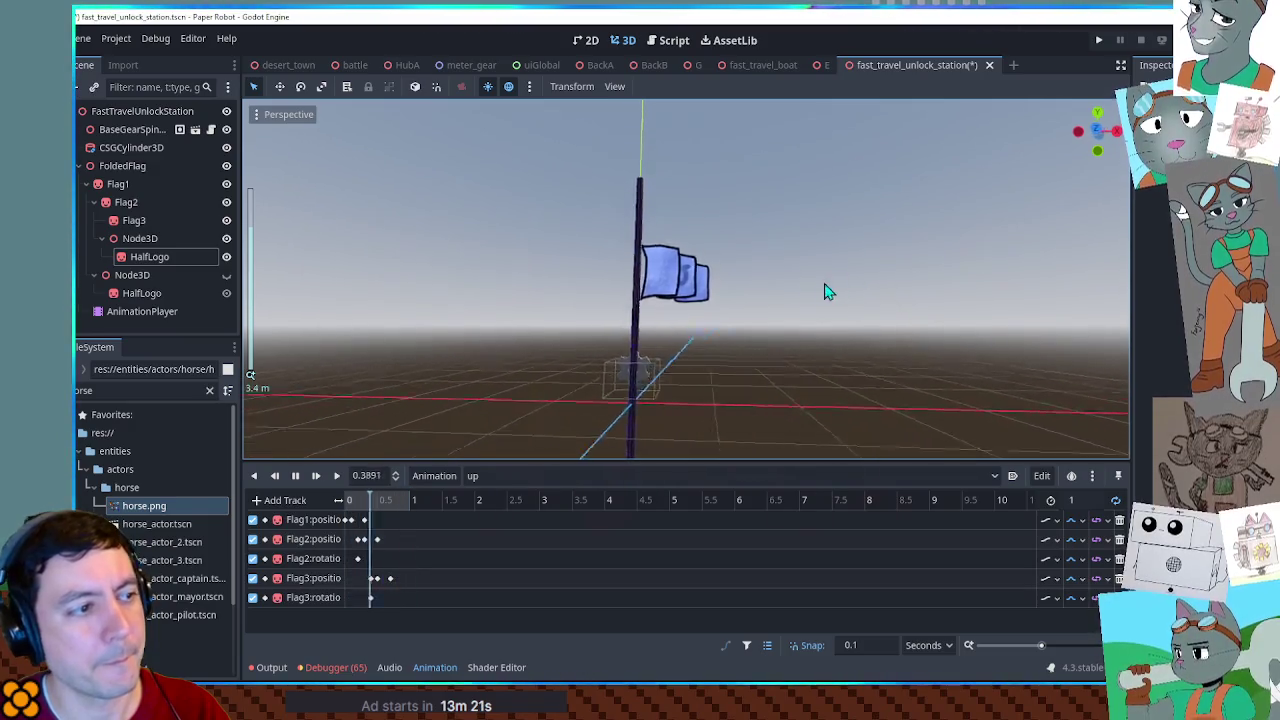
key(ctrl+s)
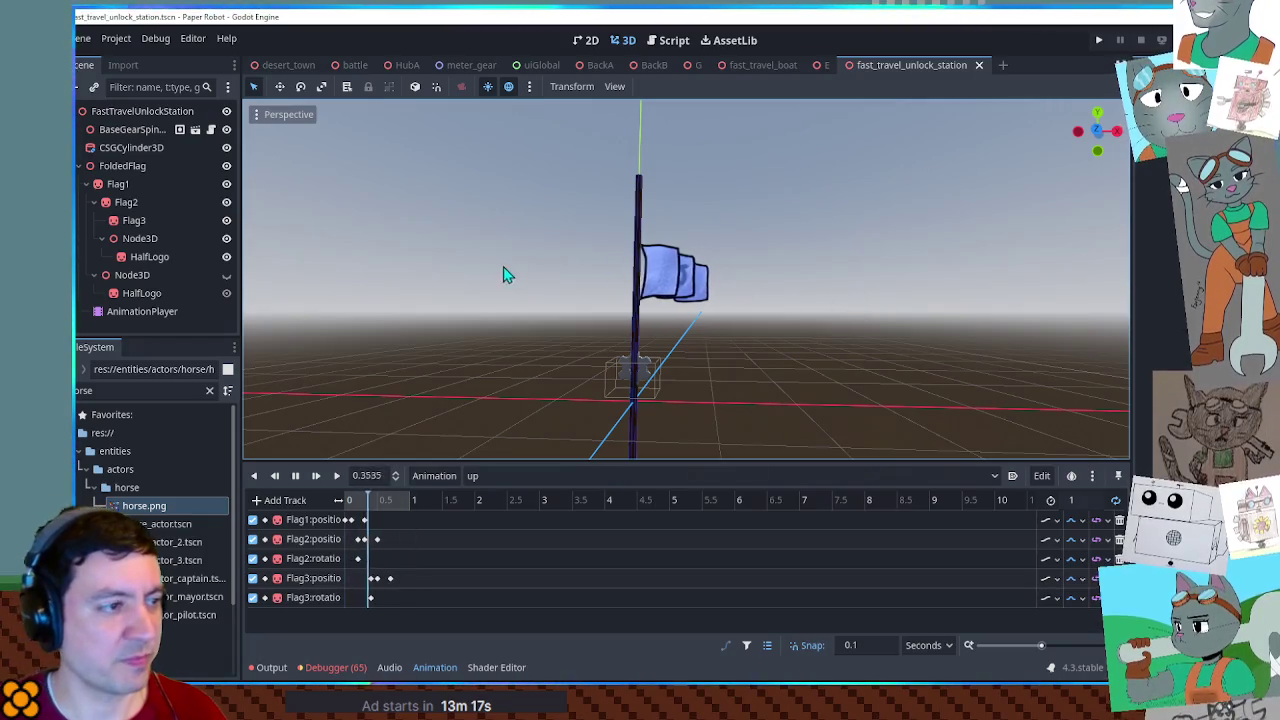
scroll(632, 264, up, 4)
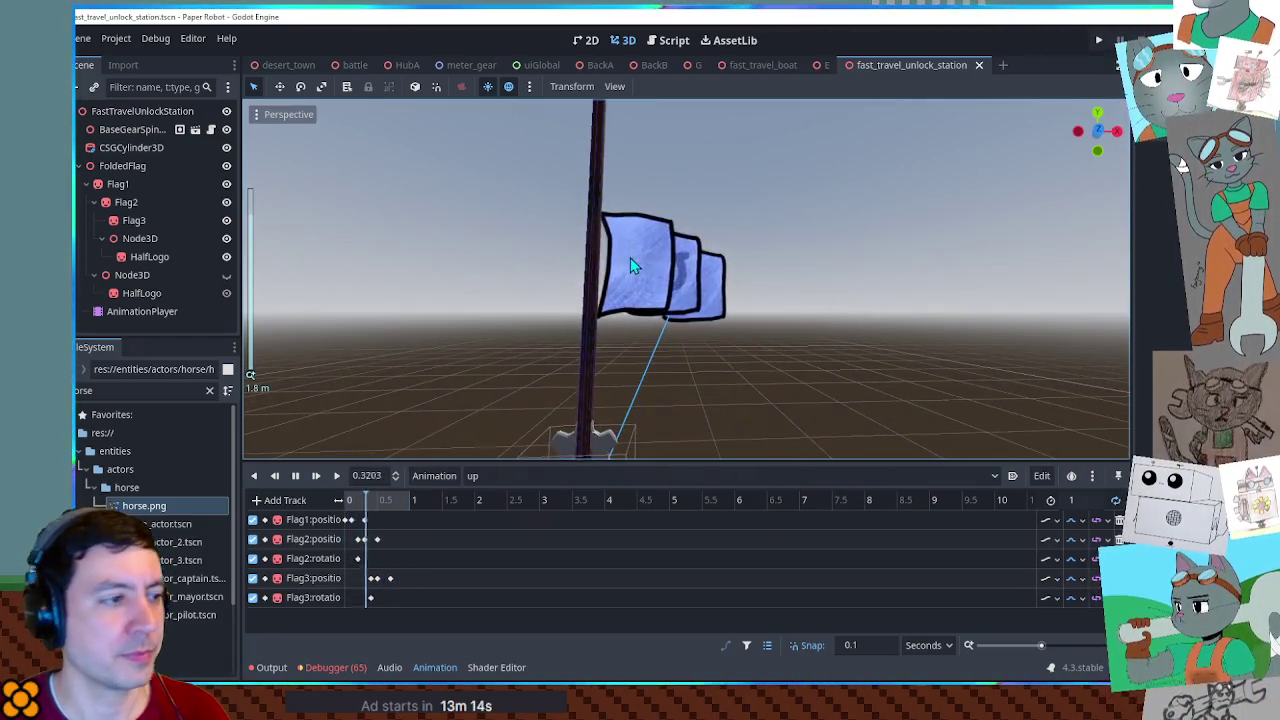
scroll(630, 257, down, 3)
mouse_move(630, 257)
mouse_down()
mouse_move(586, 266)
mouse_move(571, 294)
mouse_up()
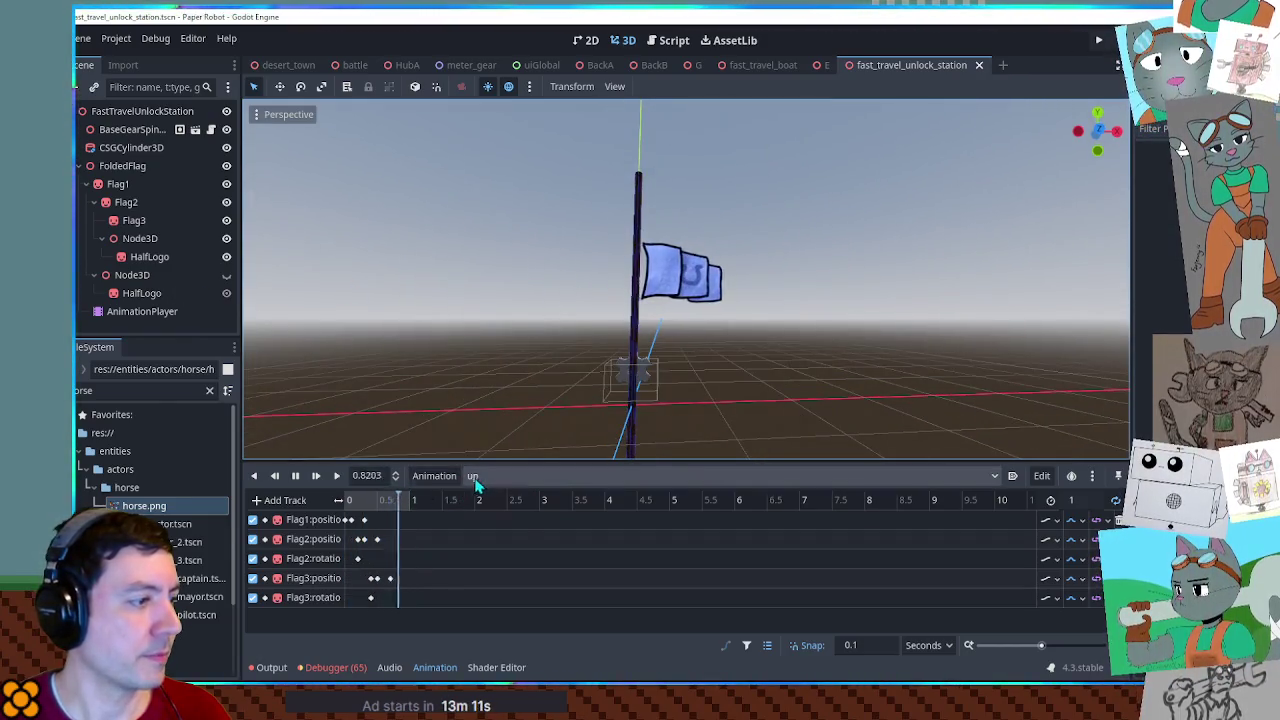
click(478, 476)
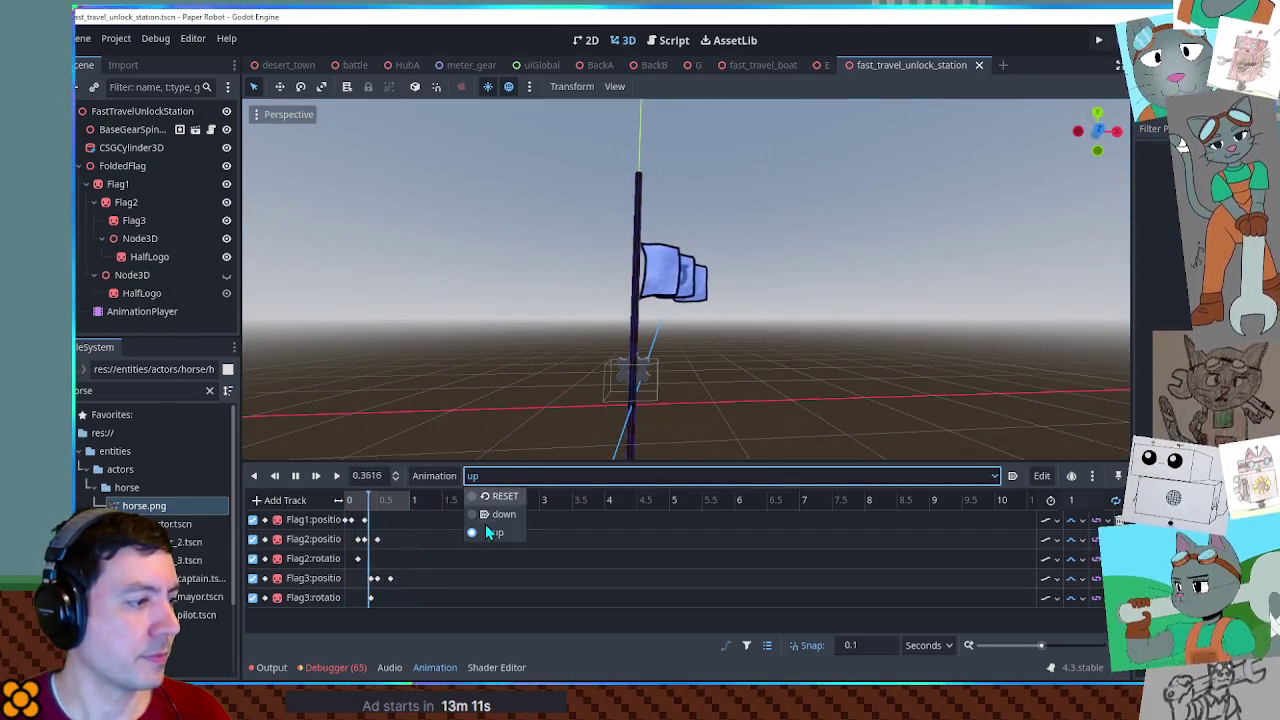
Preview the 'down' animation, then switch back to 'up' and play it
click(481, 517)
click(336, 476)
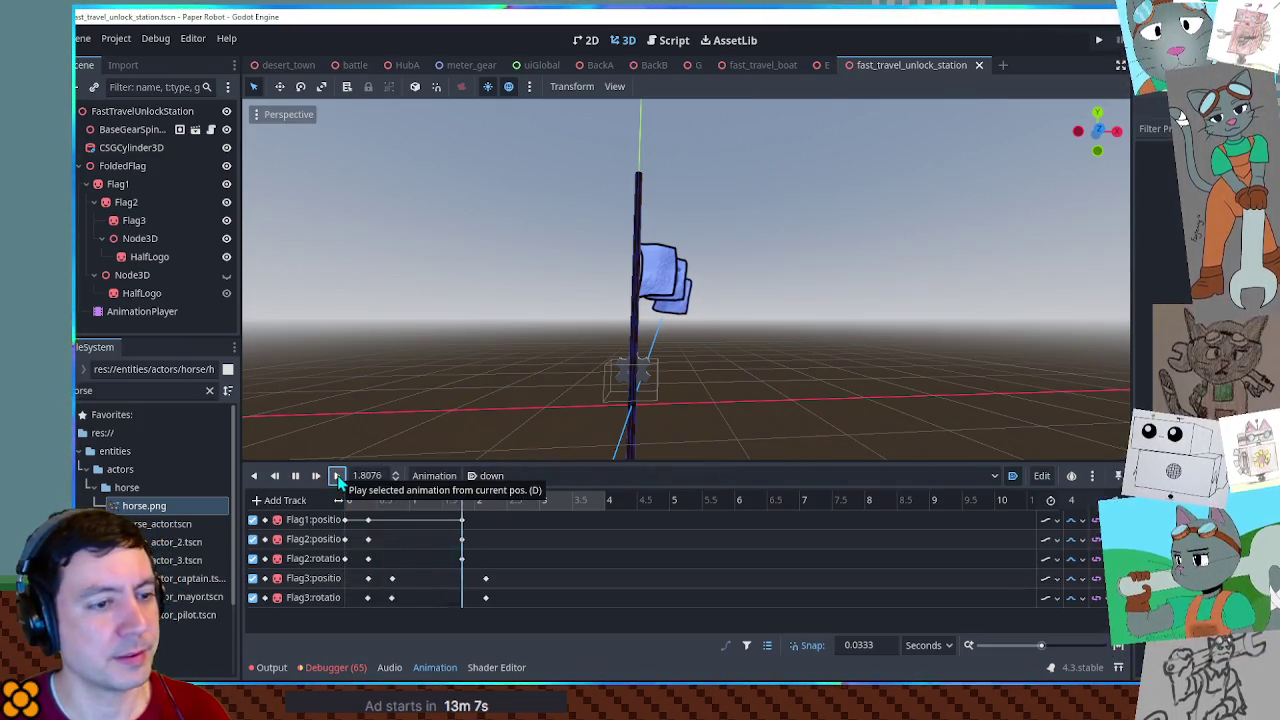
click(295, 476)
click(491, 476)
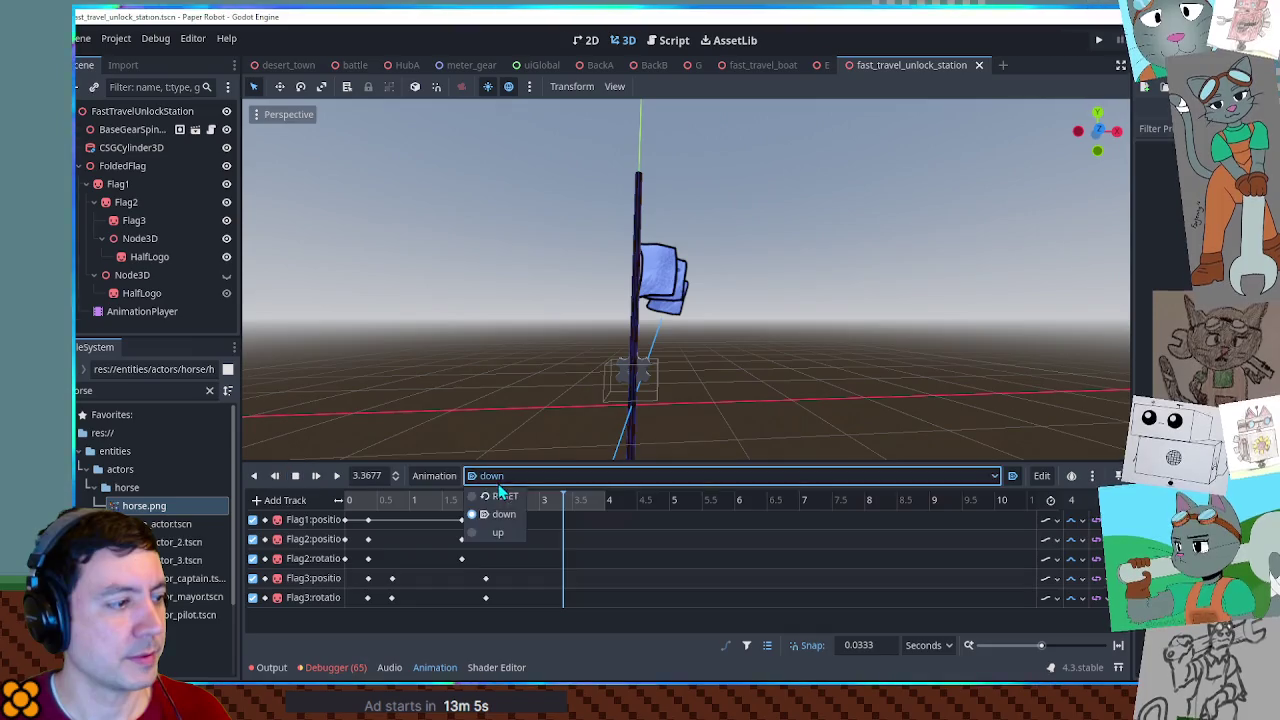
click(502, 533)
click(336, 476)
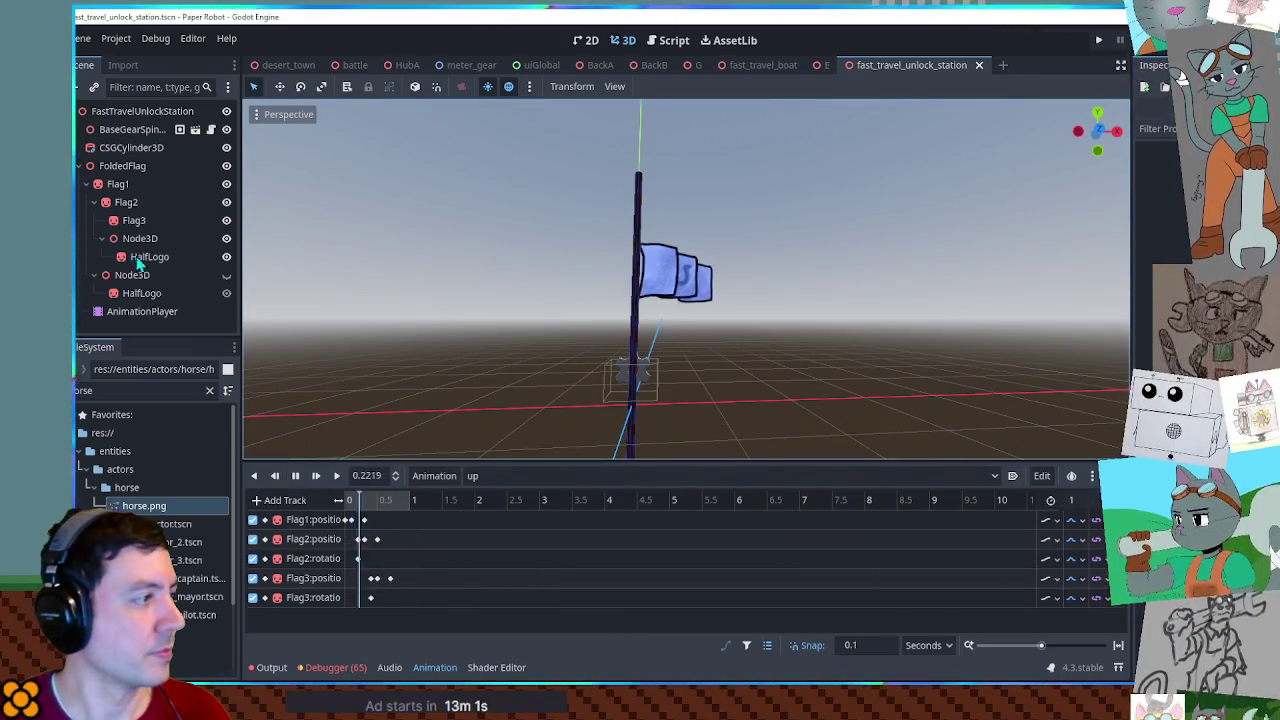
Delete the second Node3D with its HalfLogo and select the collapsed FoldedFlag group
click(137, 276)
key(Delete)
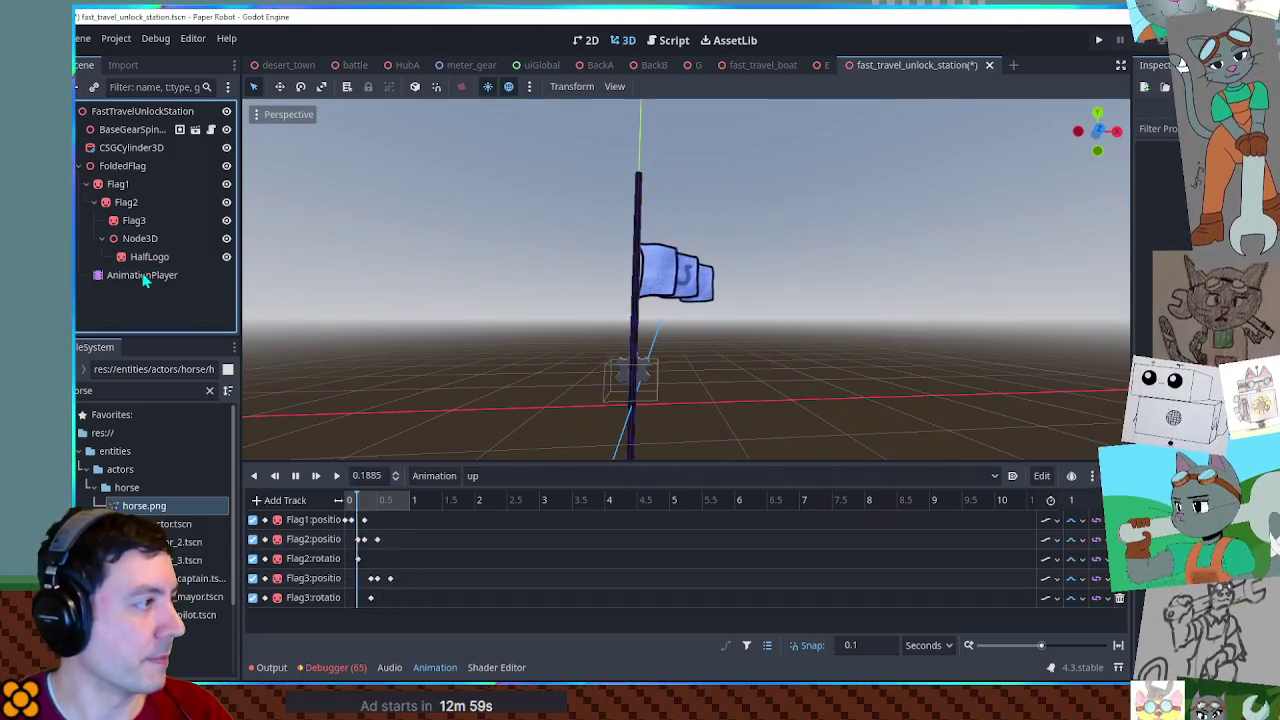
click(122, 166)
click(80, 166)
Lower the folded flag on its pole and save the scene
drag(637, 168, 654, 112)
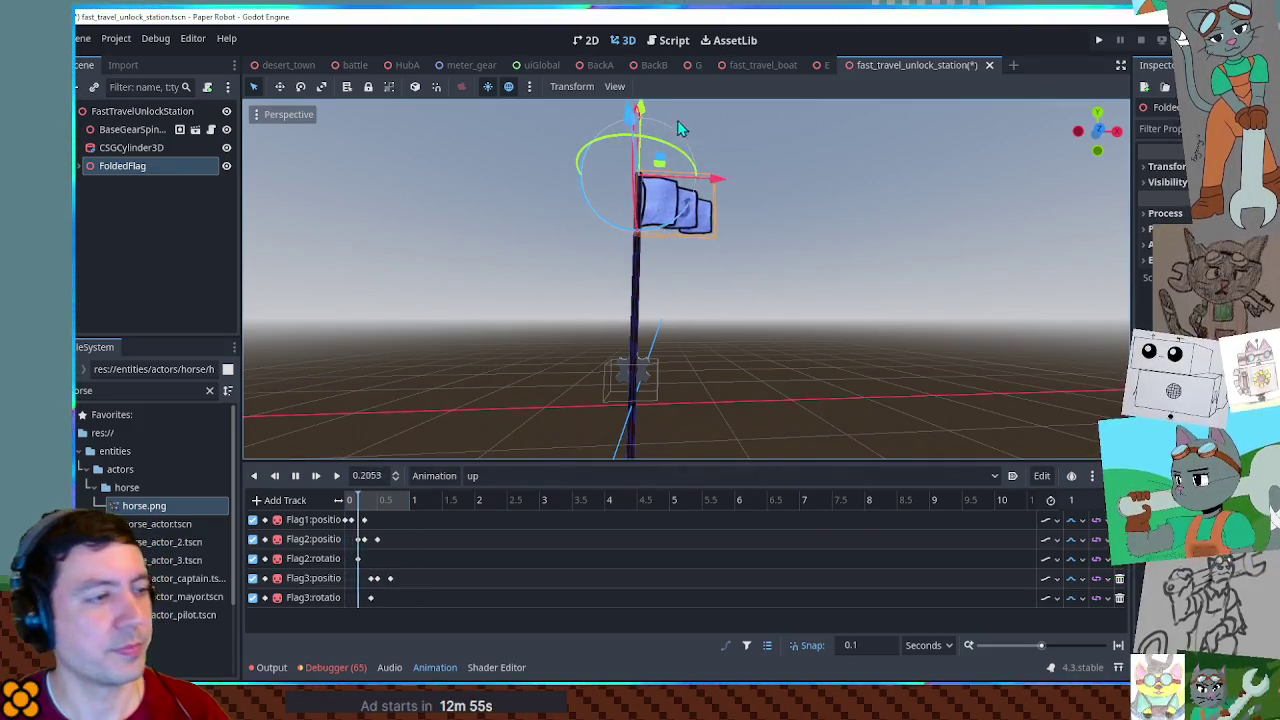
key(ctrl+z)
scroll(731, 250, up, 3)
mouse_move(741, 263)
mouse_down()
mouse_move(724, 289)
mouse_move(741, 286)
mouse_move(734, 257)
mouse_up()
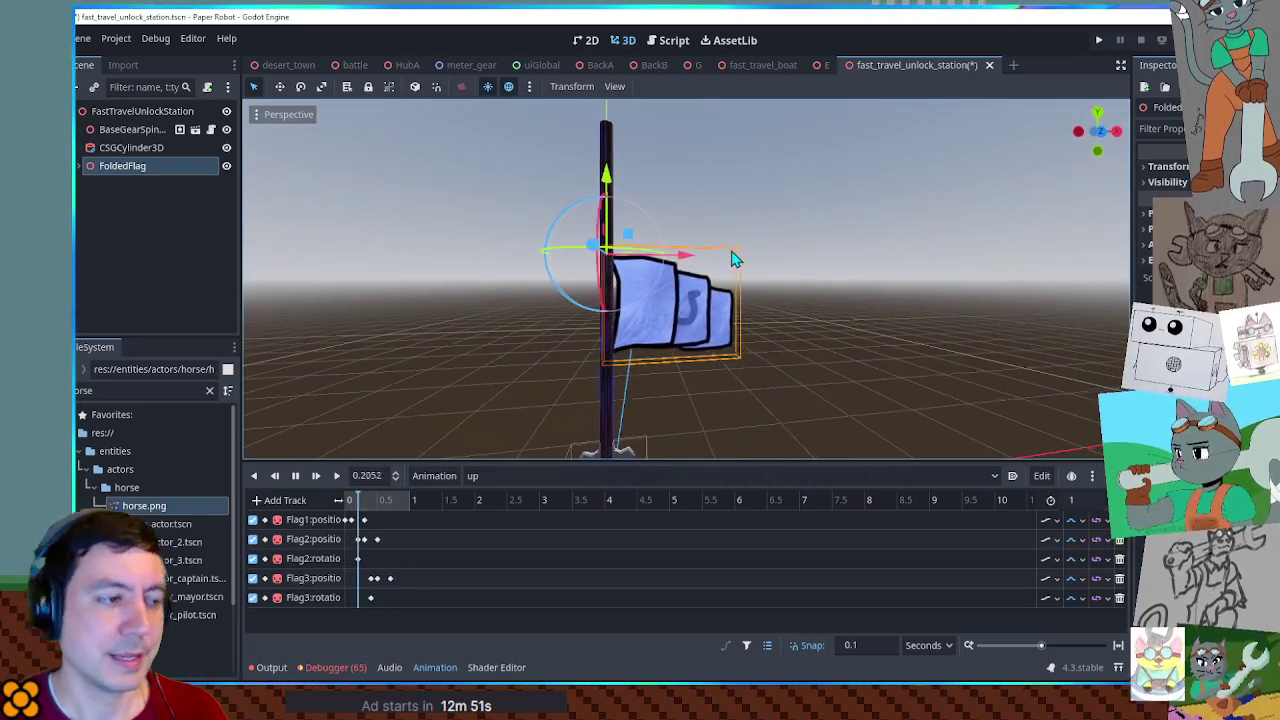
key(ctrl+s)
Set the animation to 'down', delete the BaseGearSpinner node, and select the root node
click(125, 131)
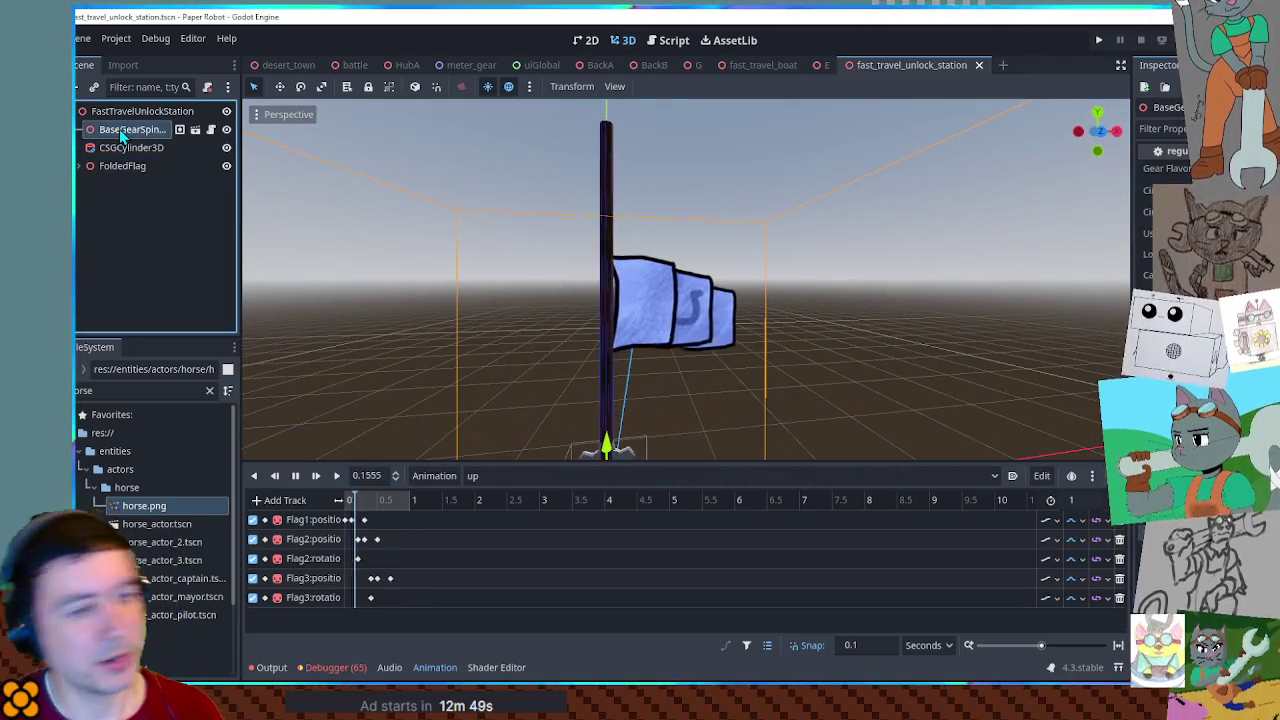
scroll(494, 194, down, 2)
mouse_move(580, 280)
mouse_down()
mouse_move(545, 186)
mouse_move(549, 240)
mouse_up()
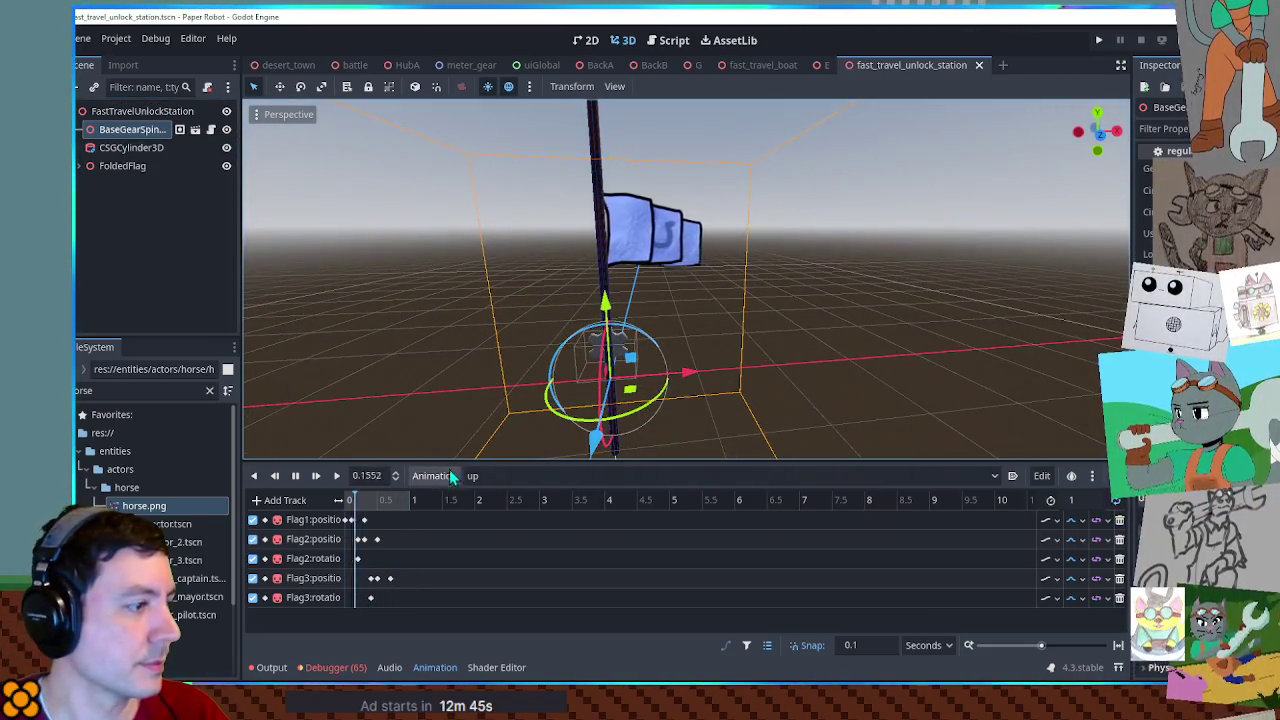
click(547, 476)
click(495, 500)
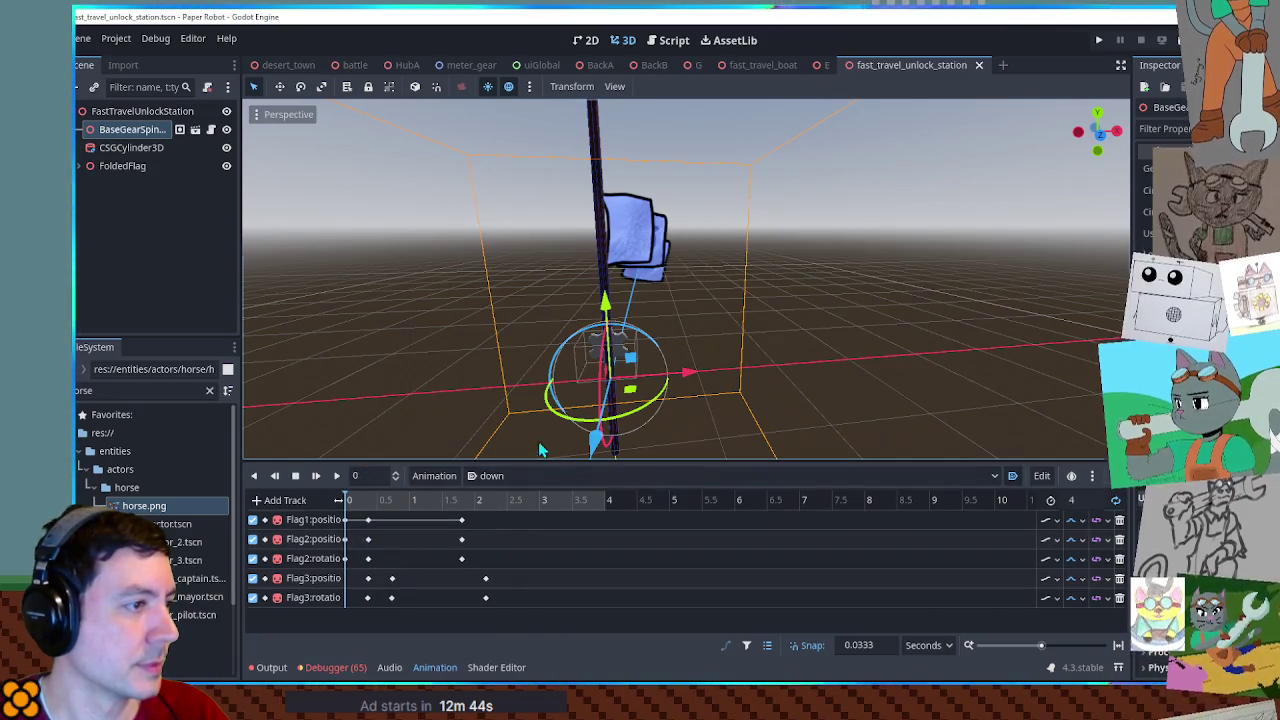
click(125, 172)
click(125, 130)
key(Delete)
key(Return)
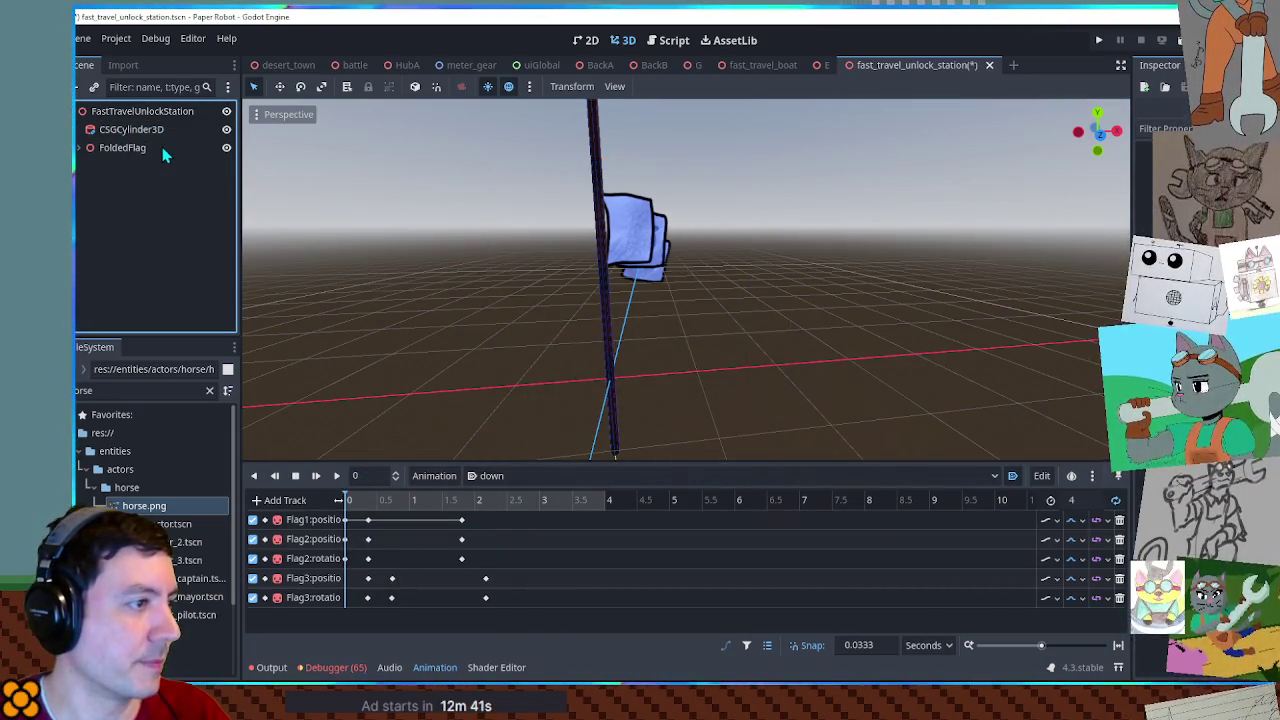
click(137, 114)
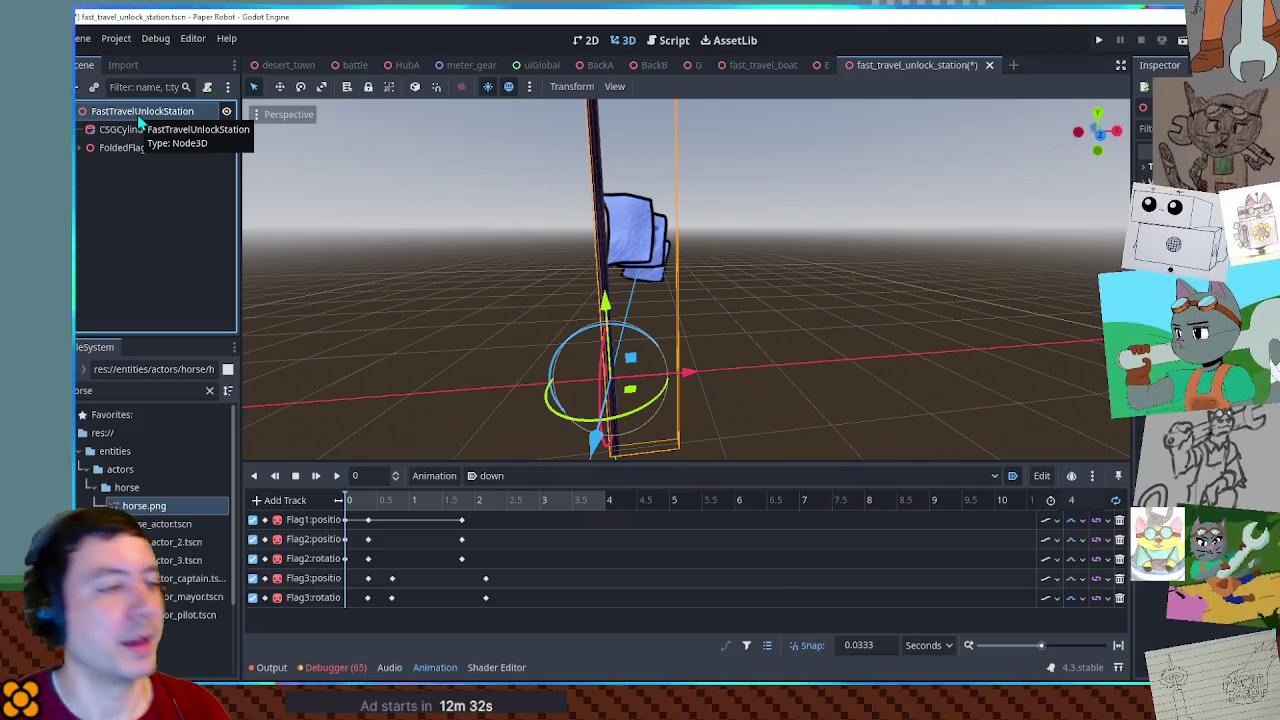
key(ctrl+a)
Add a CSGPolygon3D node to the scene via the 'csgpo' search
text(csgpo)
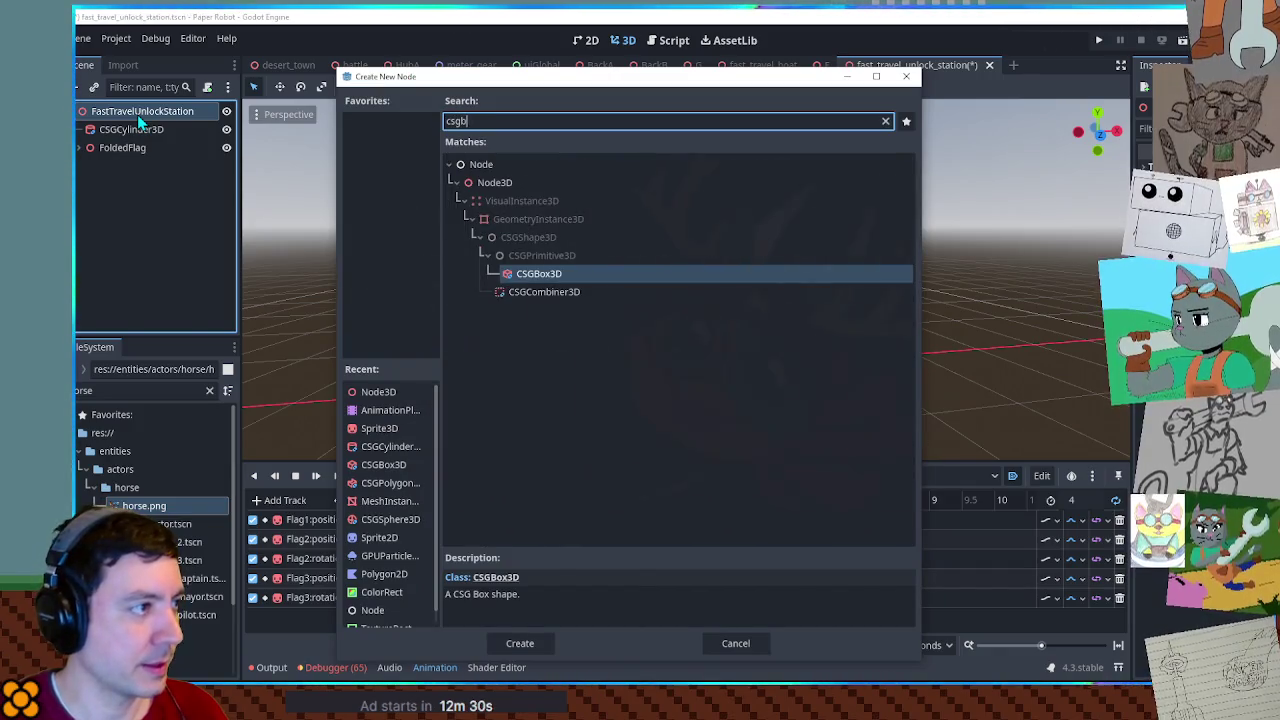
key(Return)
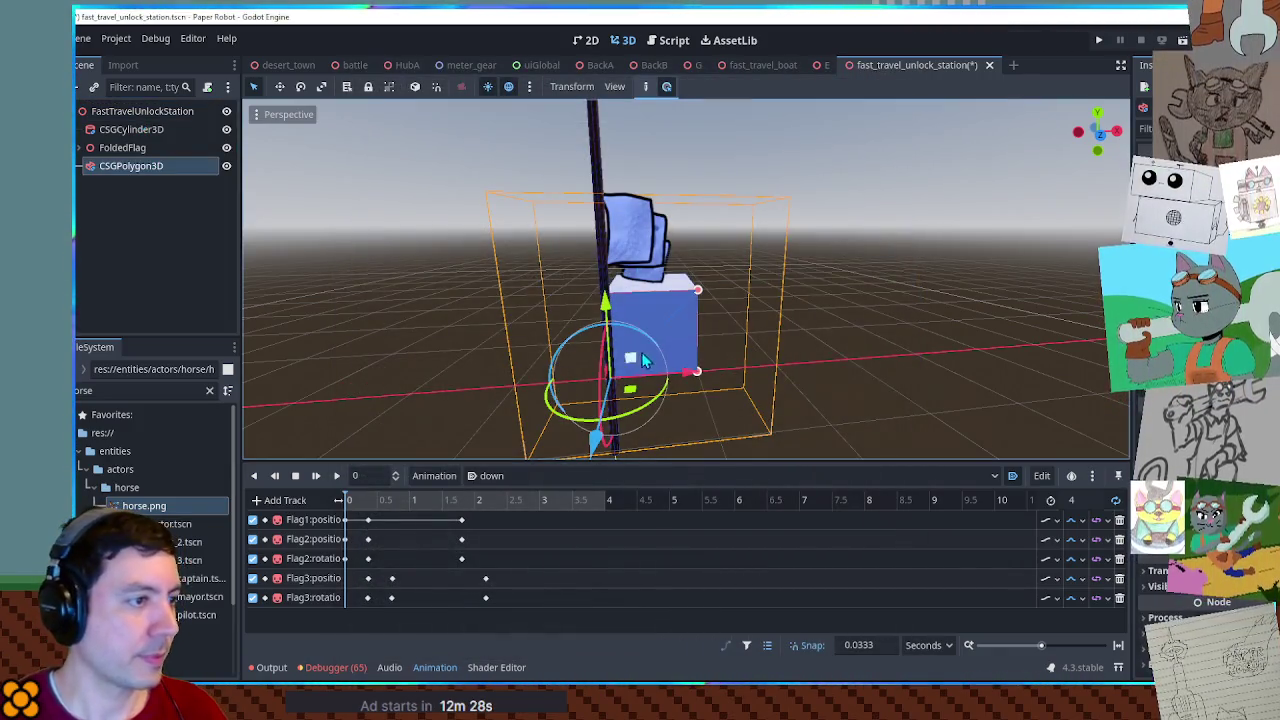
mouse_move(760, 320)
mouse_down()
mouse_move(526, 327)
mouse_move(634, 316)
mouse_up()
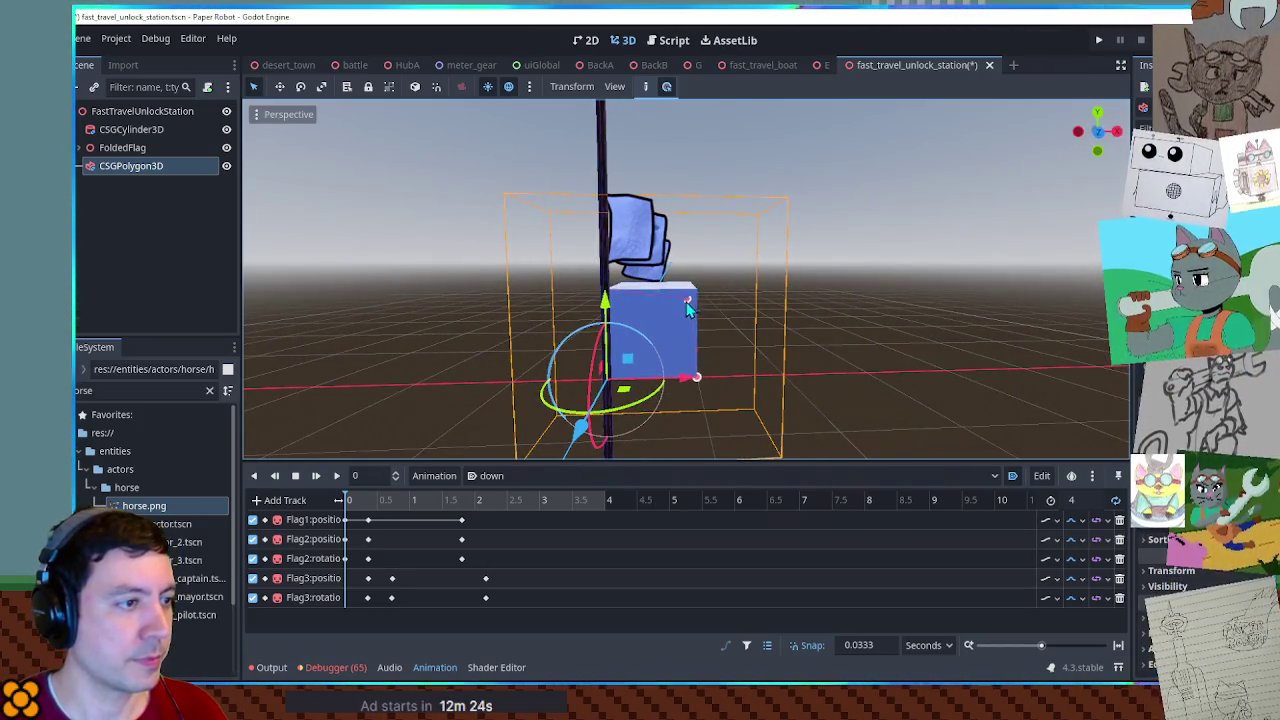
mouse_move(690, 320)
mouse_down()
mouse_move(594, 327)
mouse_move(830, 322)
mouse_up()
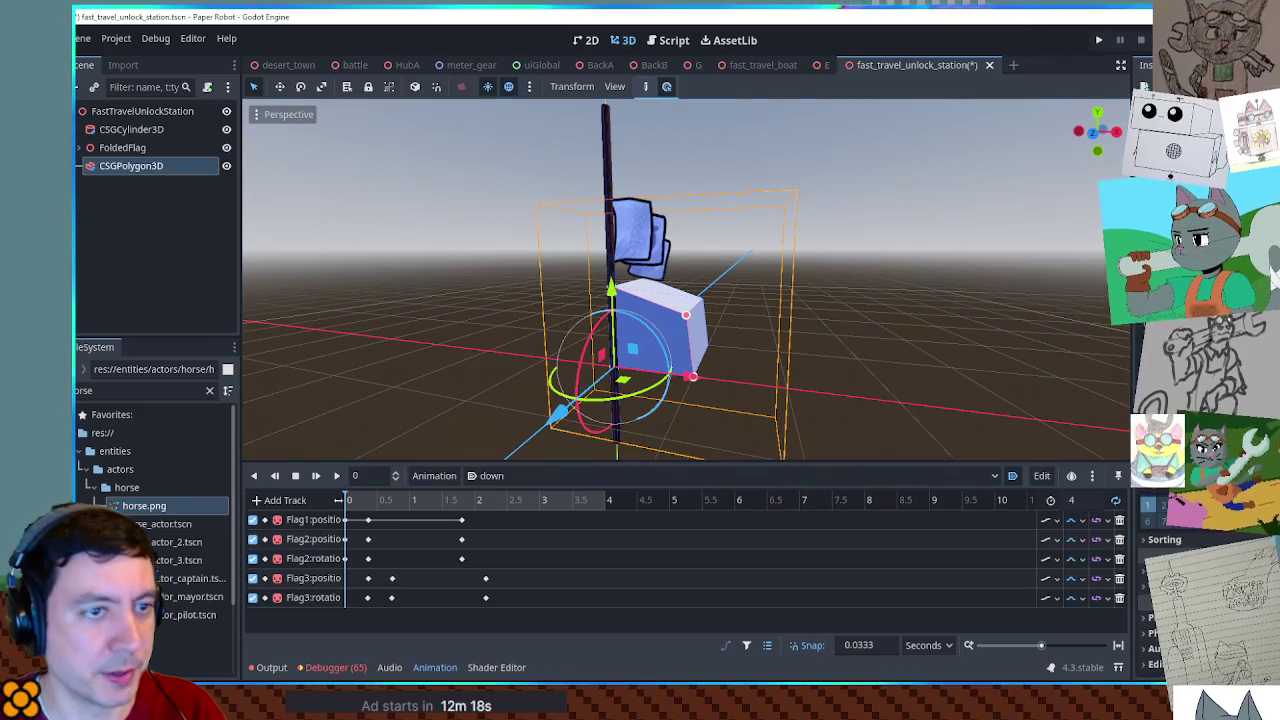
scroll(786, 329, up, 5)
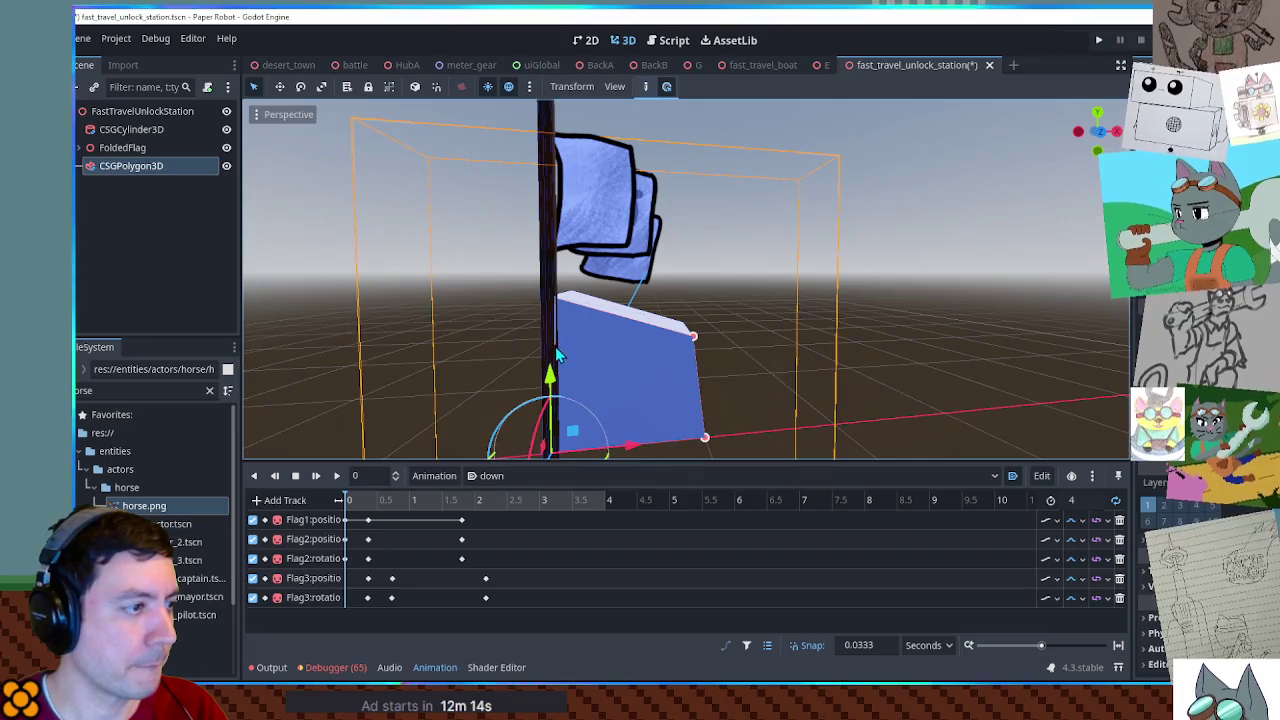
Shrink the CSGPolygon3D into a compact block by dragging its vertices, then search for player files
drag(635, 446, 715, 445)
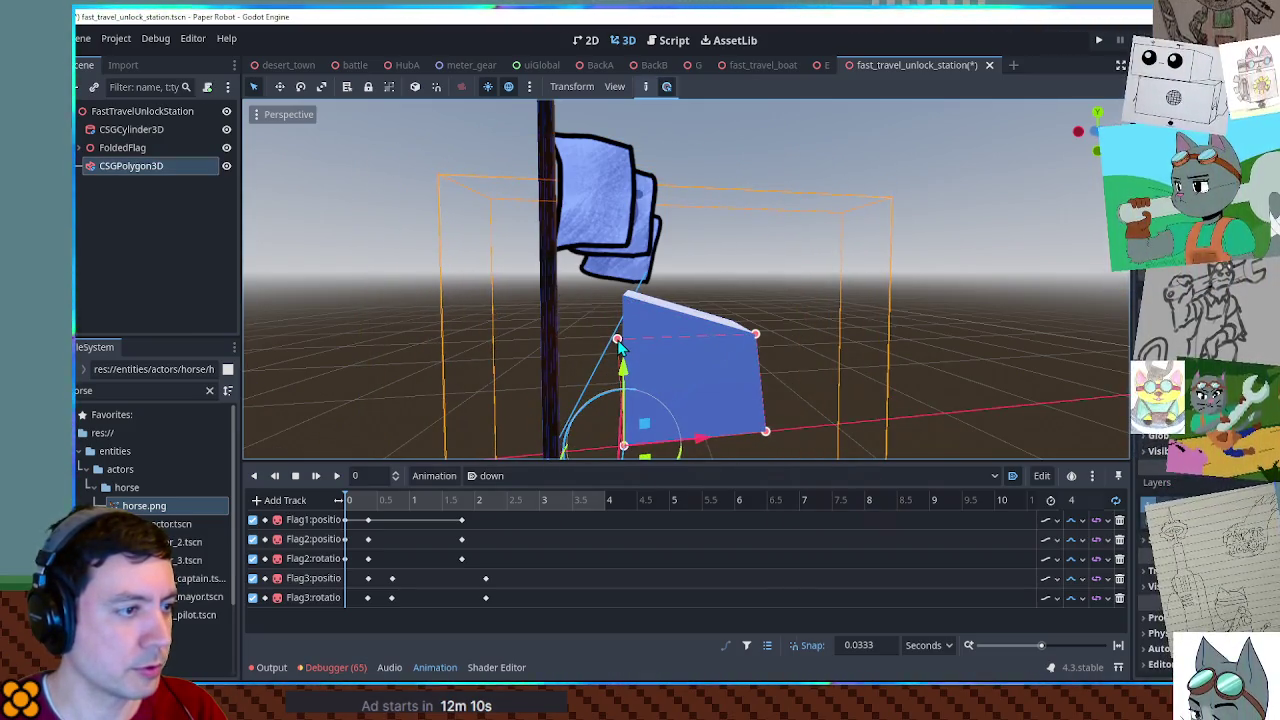
drag(618, 343, 618, 343)
drag(765, 432, 697, 445)
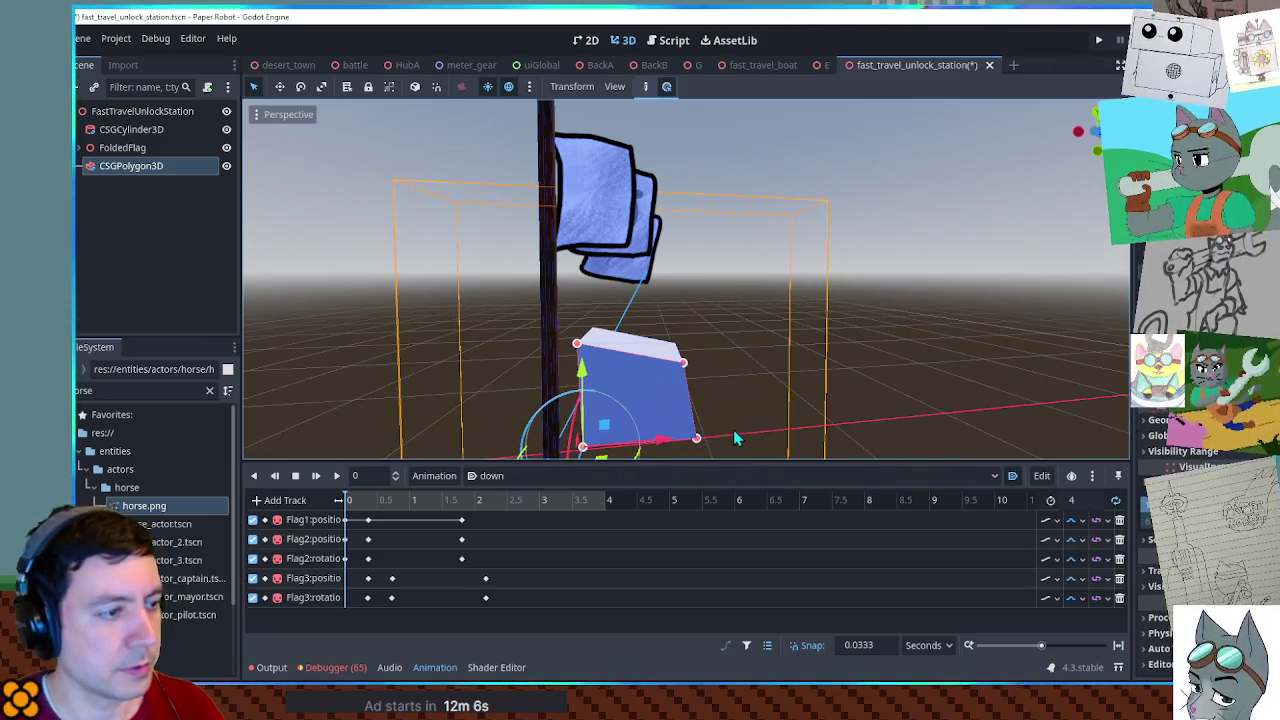
key(ctrl+z)
mouse_move(730, 443)
mouse_down()
mouse_move(670, 405)
mouse_move(745, 383)
mouse_up()
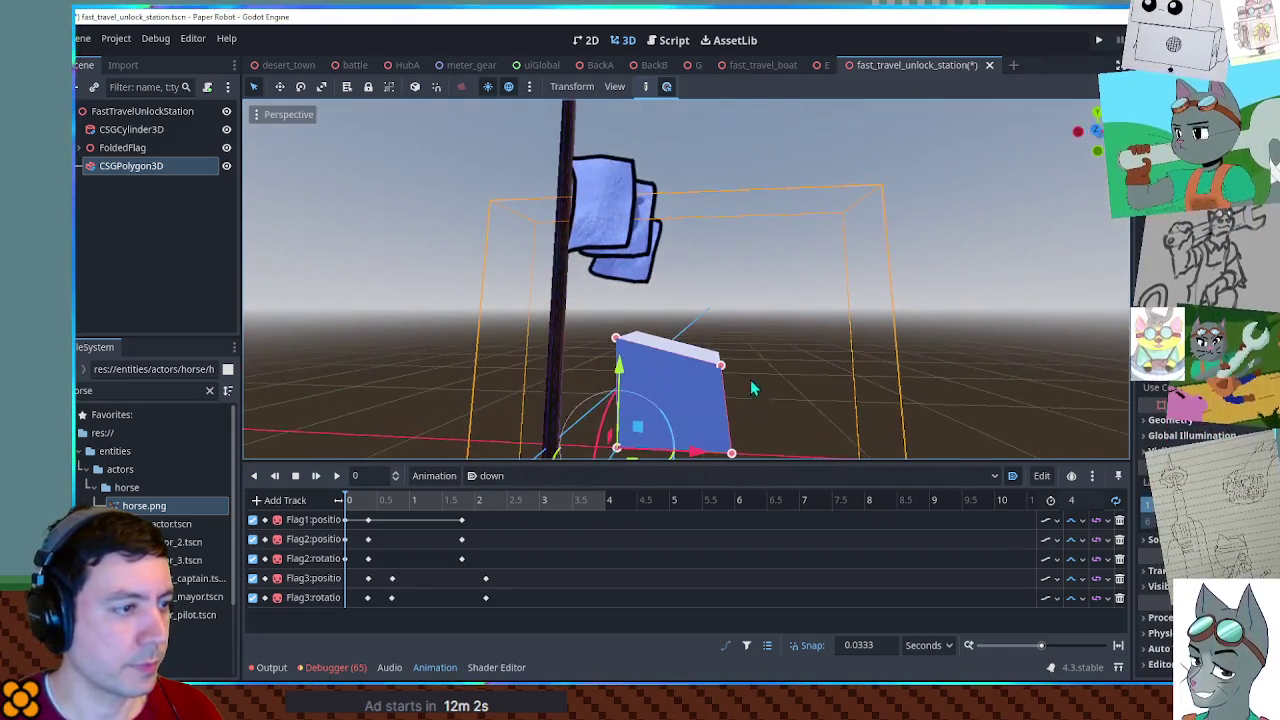
drag(735, 455, 705, 451)
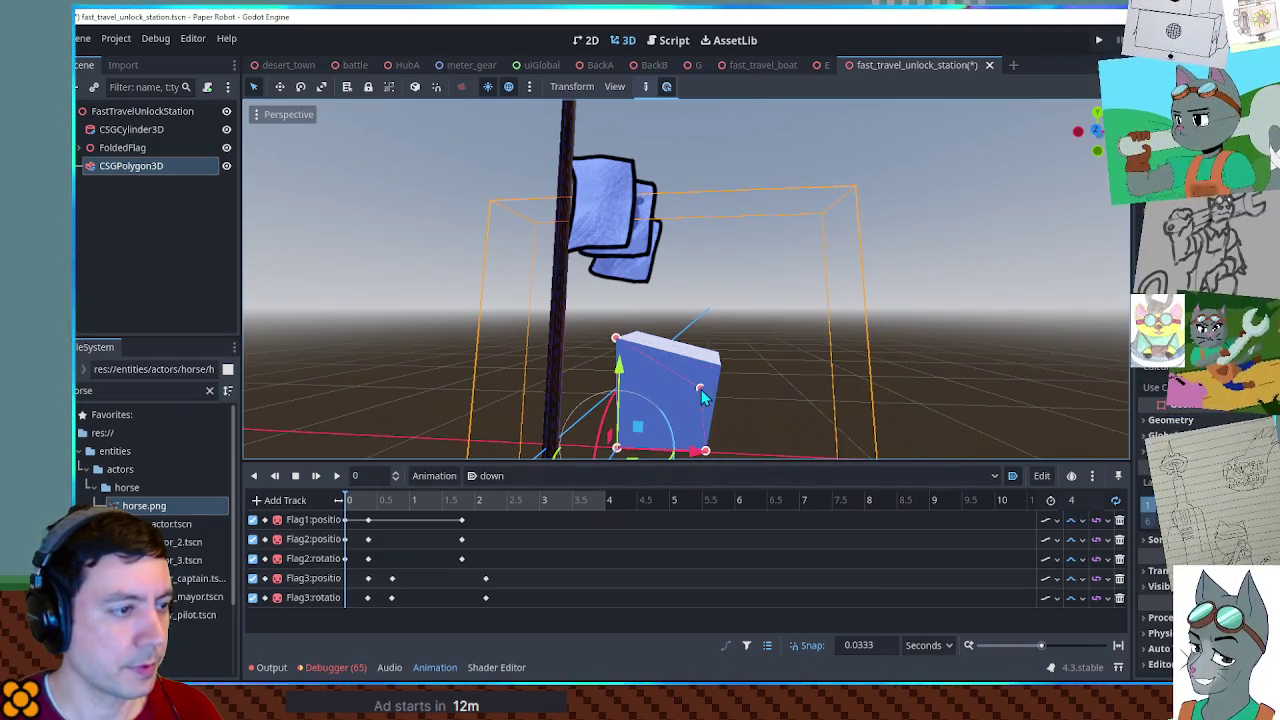
drag(615, 339, 617, 358)
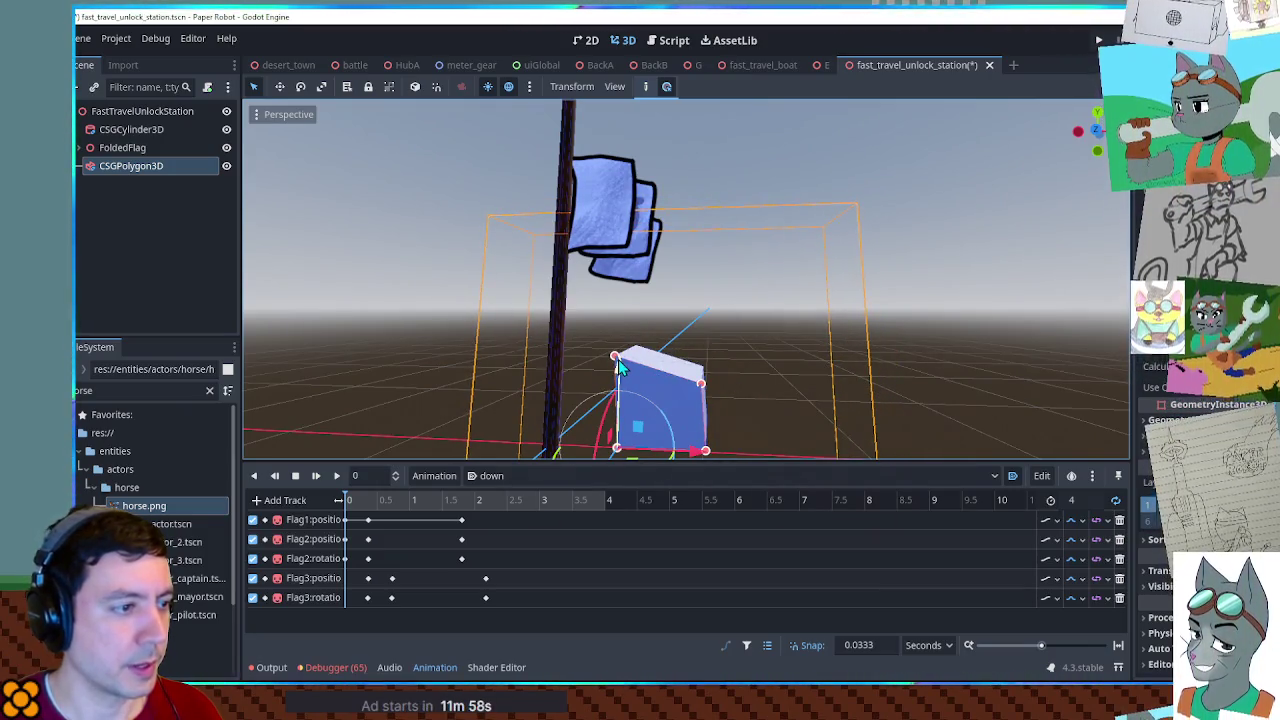
key(ctrl+a)
text(player)
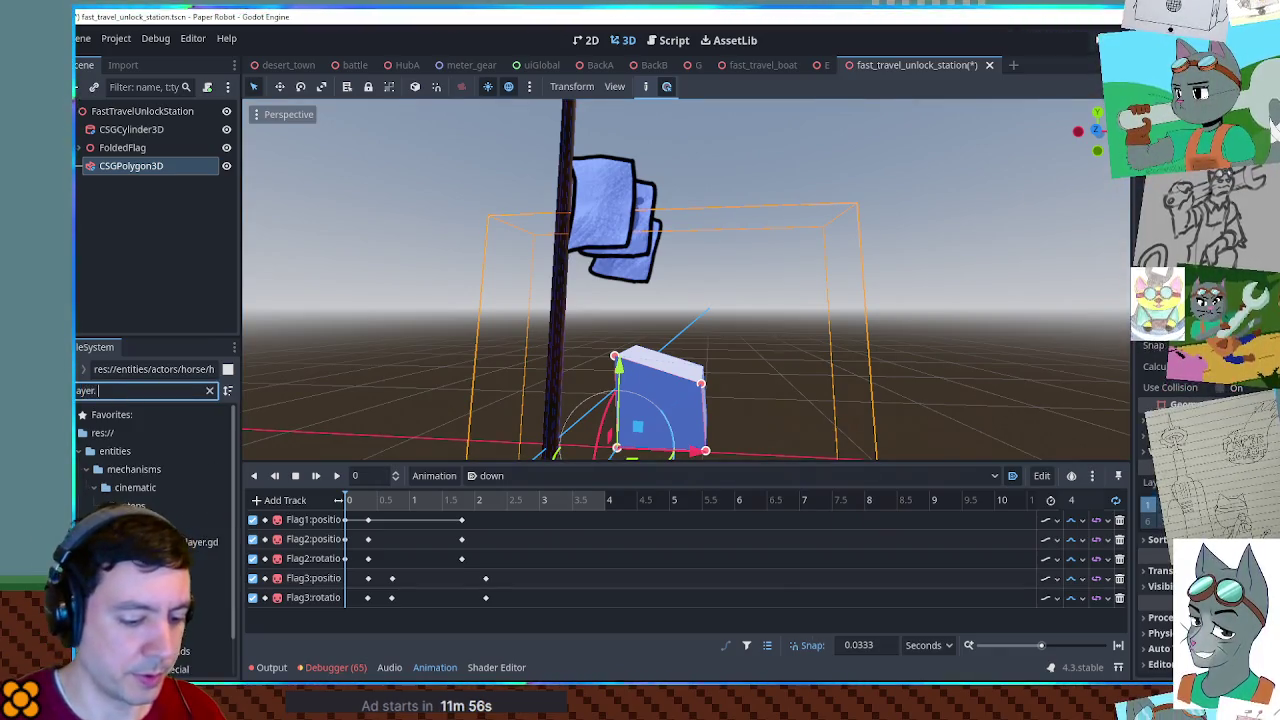
text(ts)
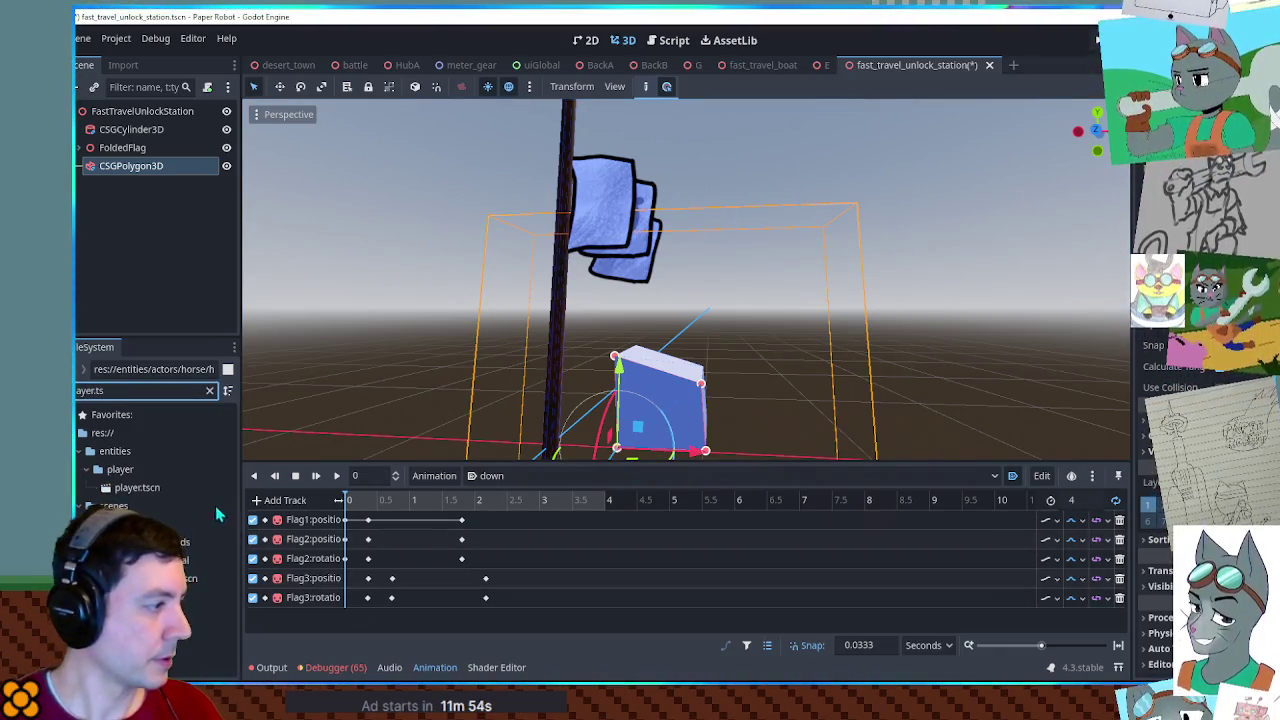
Drop player.tscn into the scene for scale and square up the block's corners
click(180, 487)
mouse_move(145, 92)
mouse_down()
mouse_move(165, 126)
mouse_move(140, 182)
mouse_up()
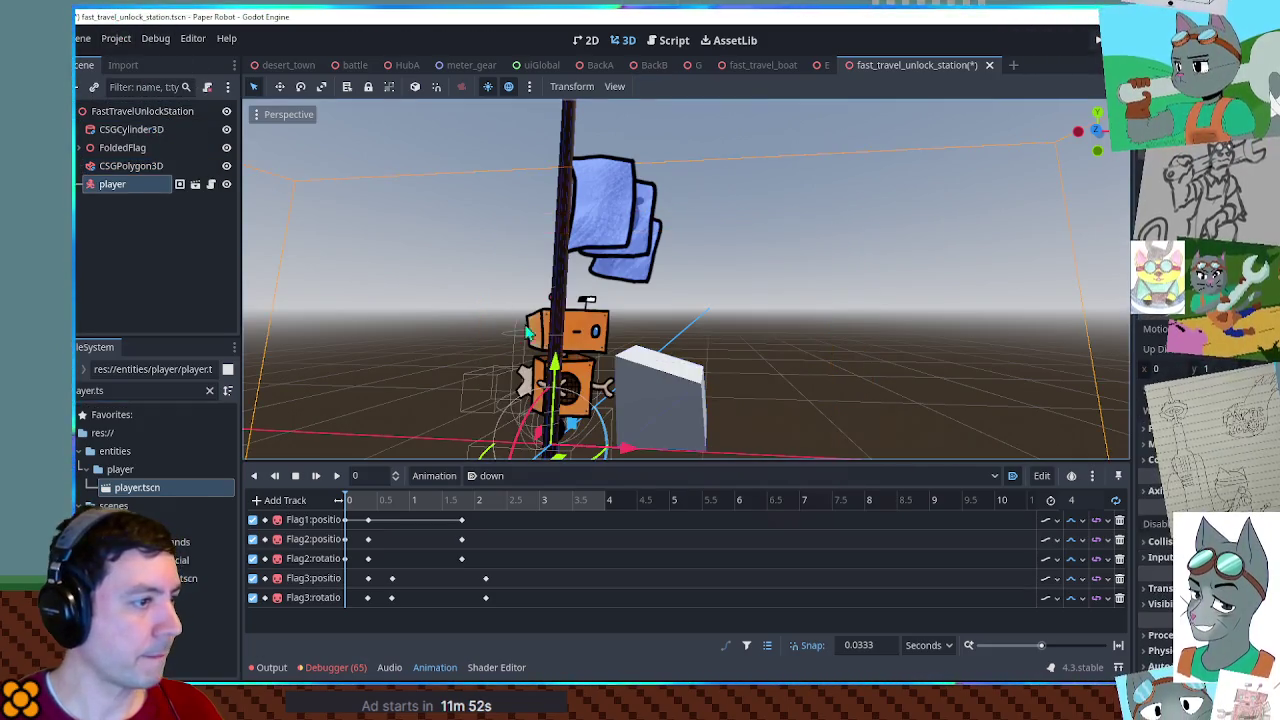
mouse_move(692, 362)
mouse_down()
mouse_move(1040, 405)
mouse_move(830, 370)
mouse_move(702, 396)
mouse_up()
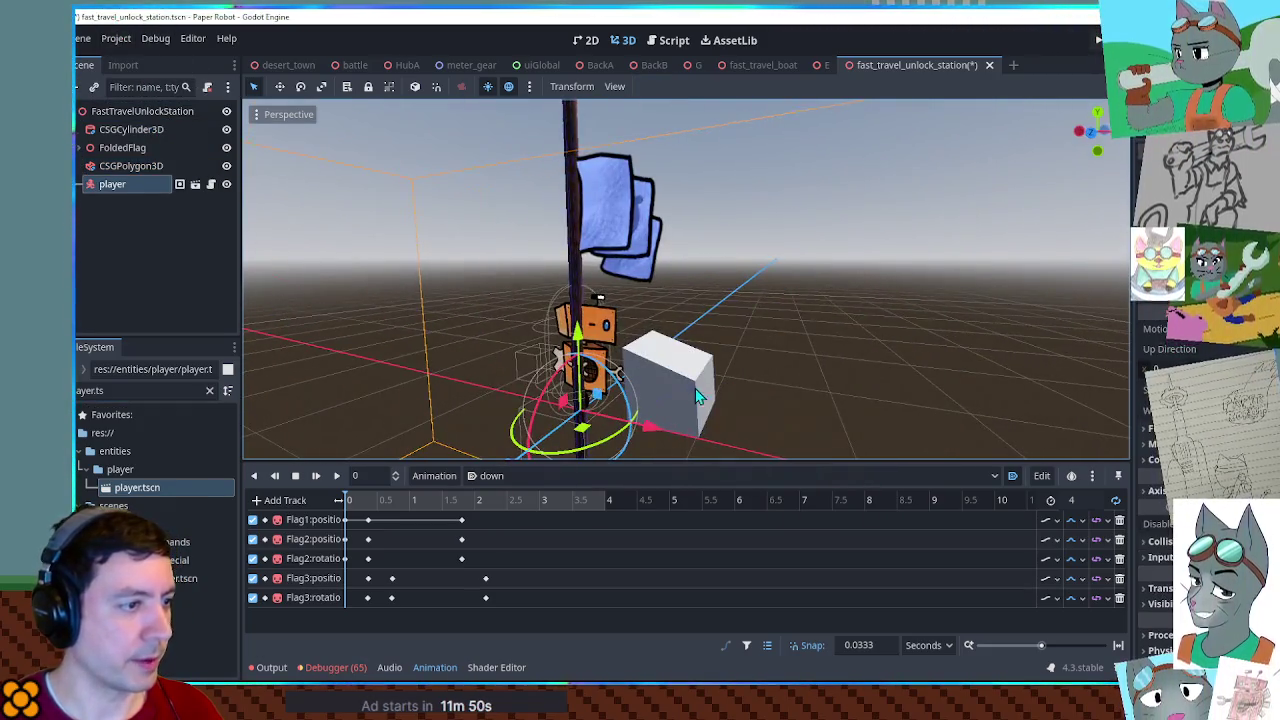
click(689, 389)
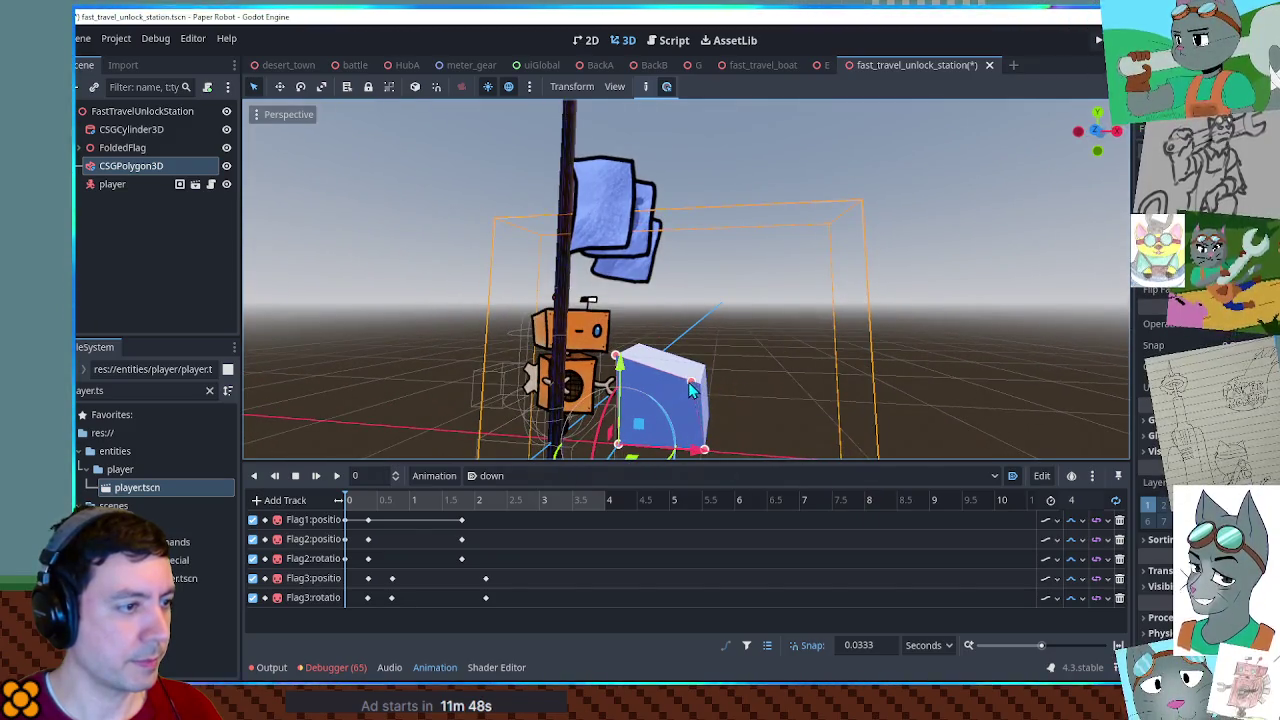
mouse_move(678, 390)
mouse_down()
mouse_move(700, 448)
mouse_move(680, 455)
mouse_up()
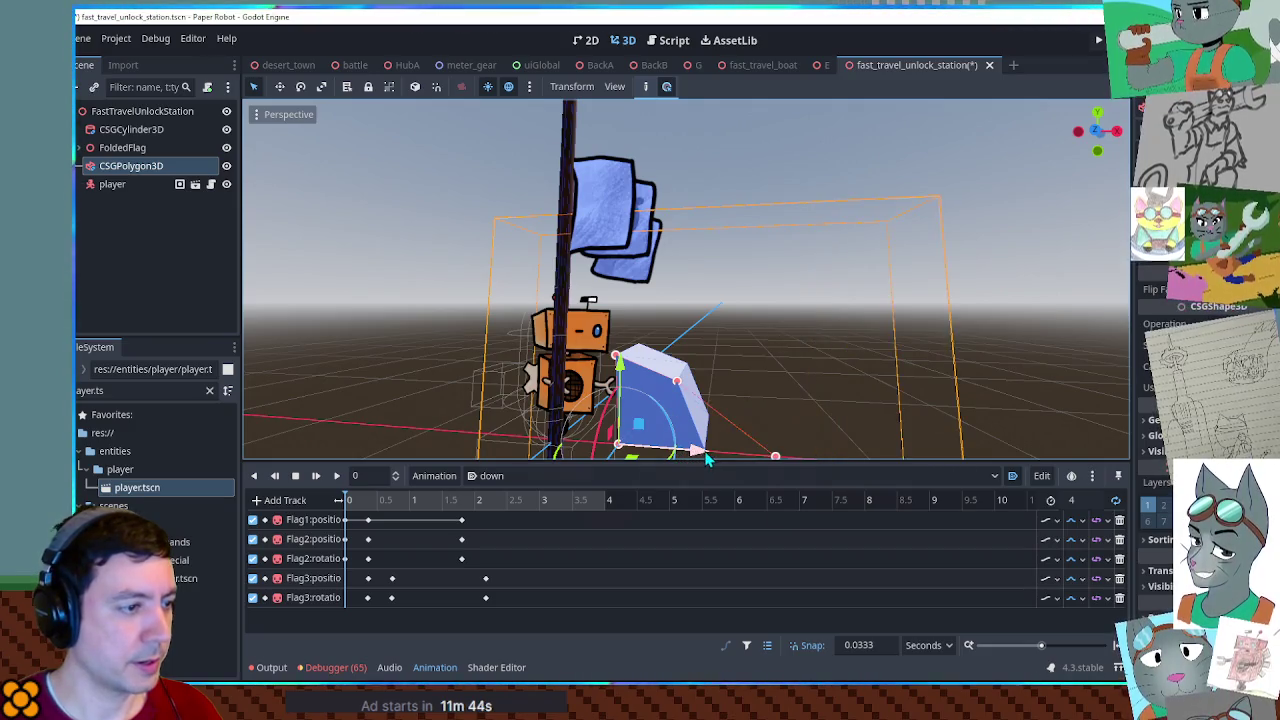
drag(686, 451, 682, 455)
click(742, 362)
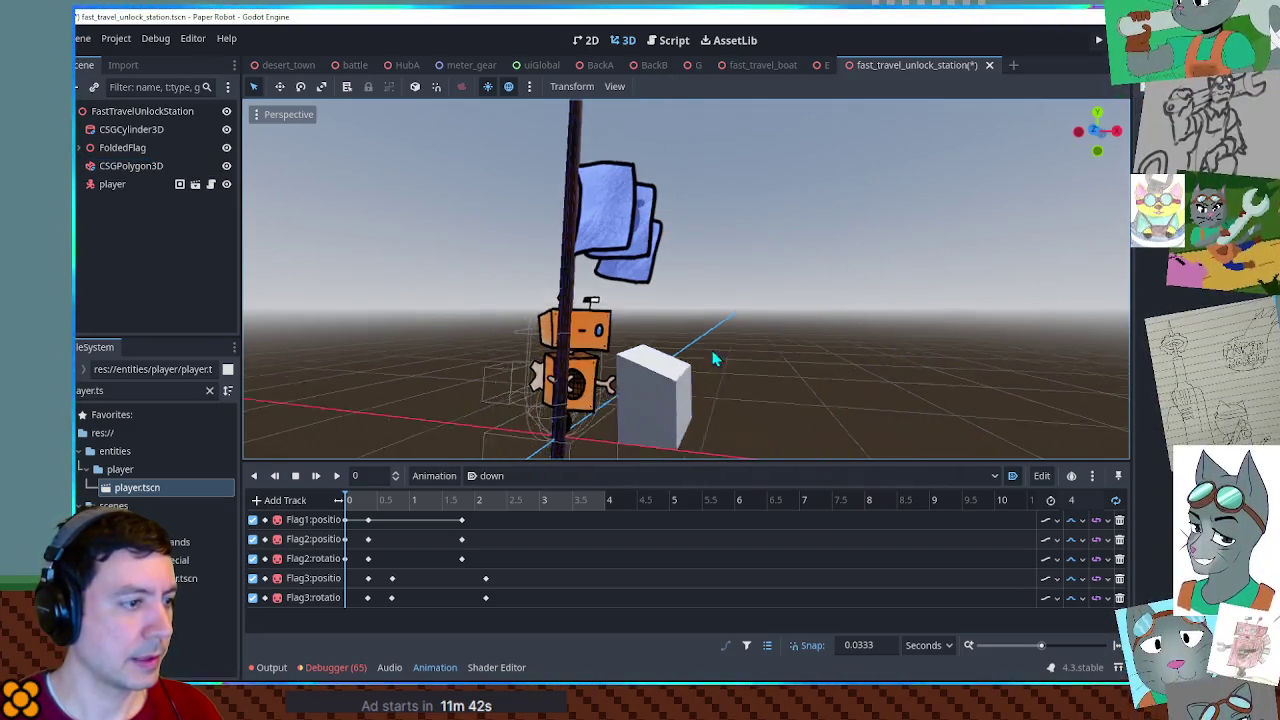
Delete the temporary player node and frame the block in the view
click(115, 184)
key(Delete)
click(130, 166)
key(f)
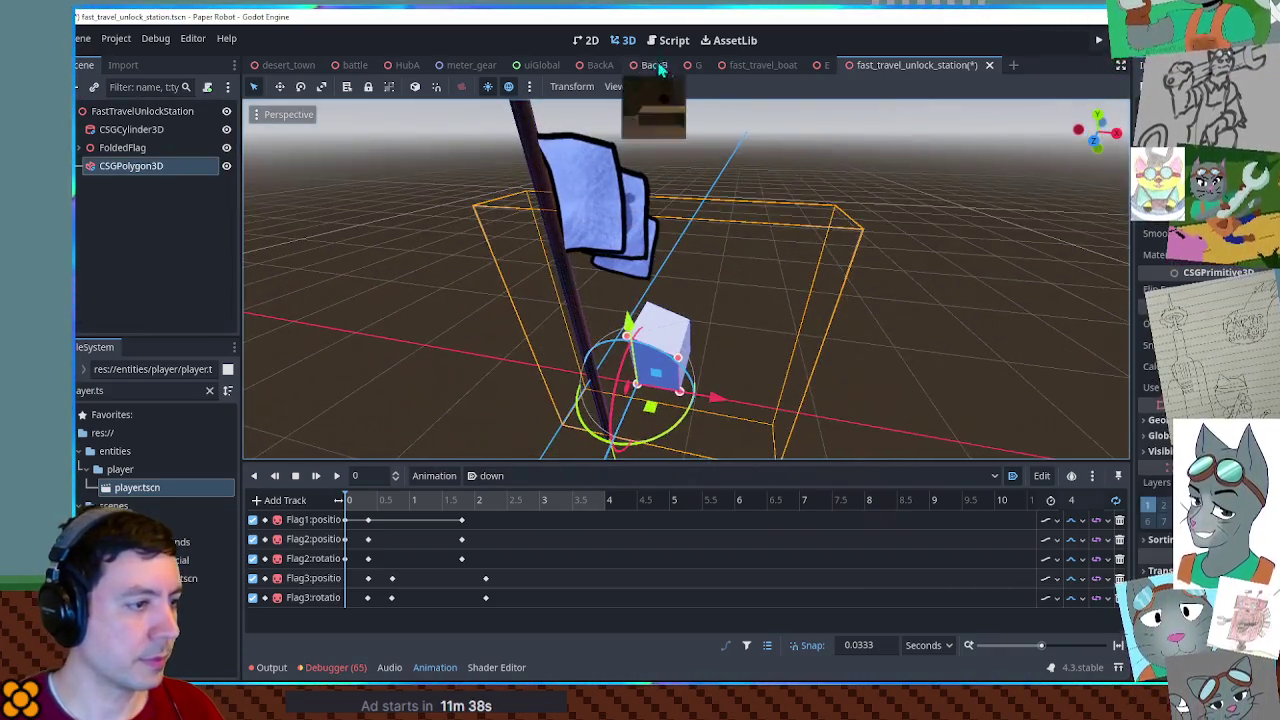
scroll(688, 252, up, 4)
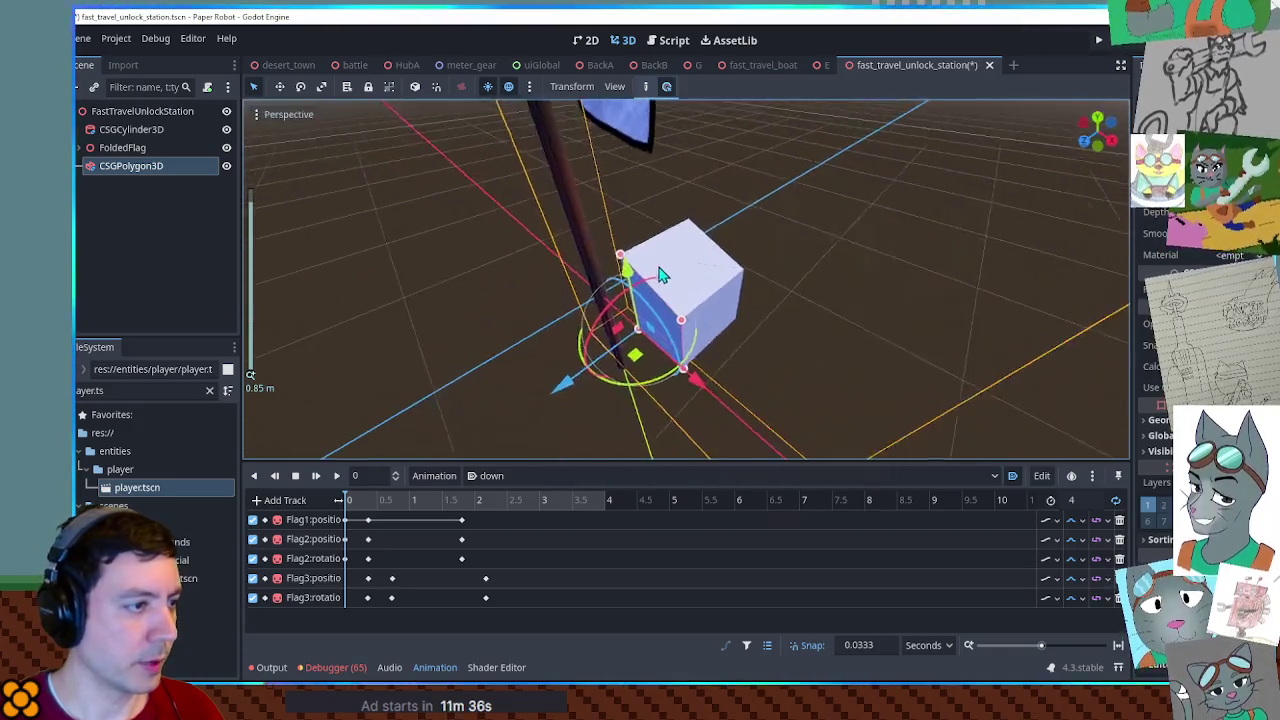
drag(659, 272, 735, 266)
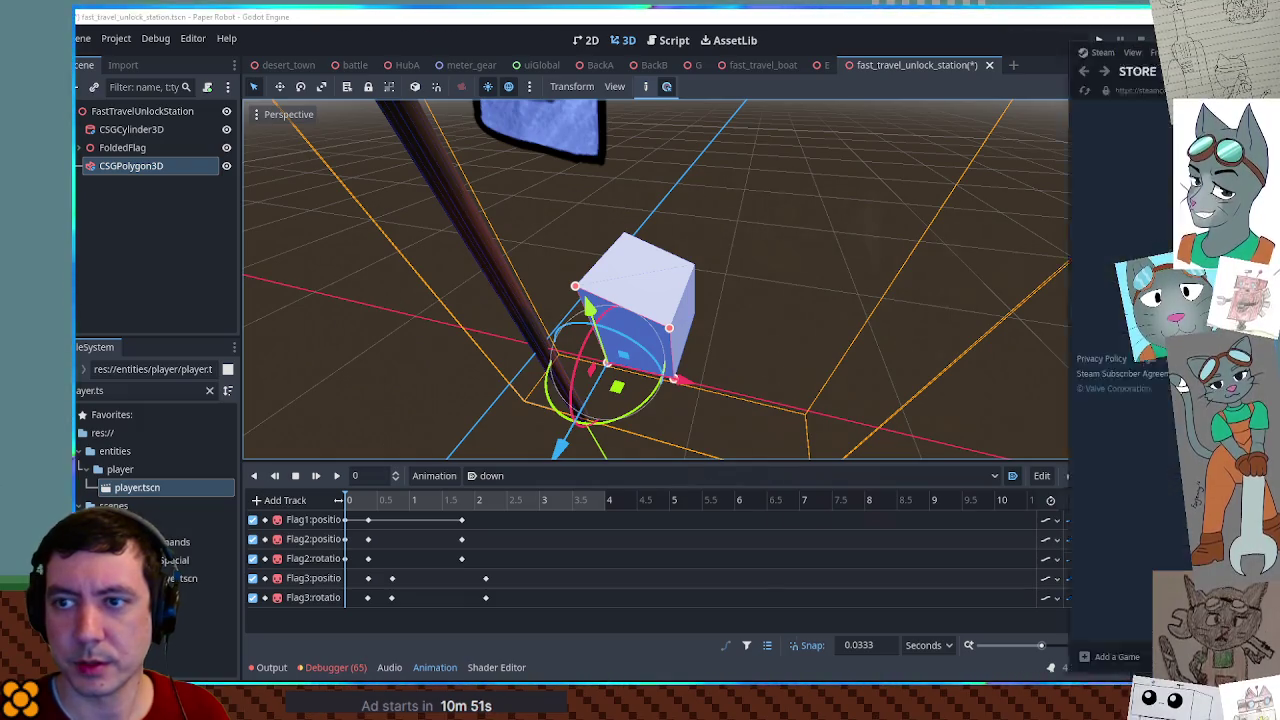
Alt-Tab over to the Steam Paper Robot Community Artwork page and back to the editor
key(alt+Tab)
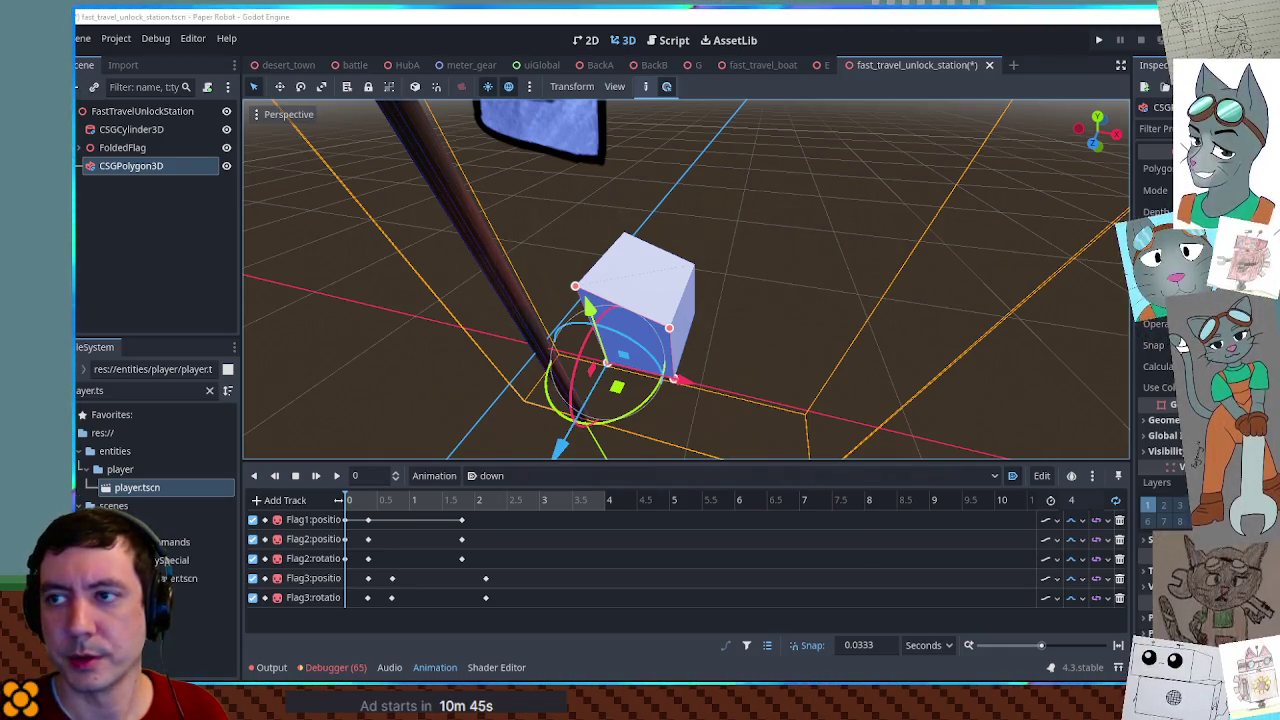
key(alt+Tab)
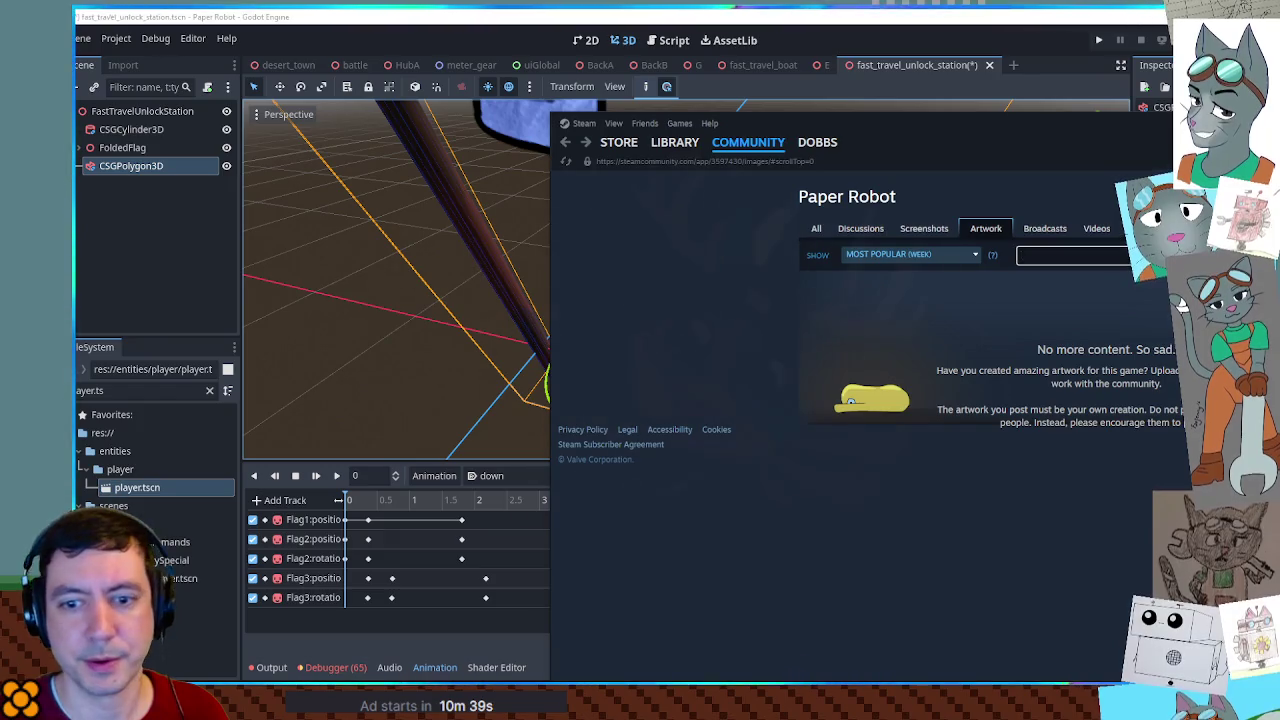
key(alt+Tab)
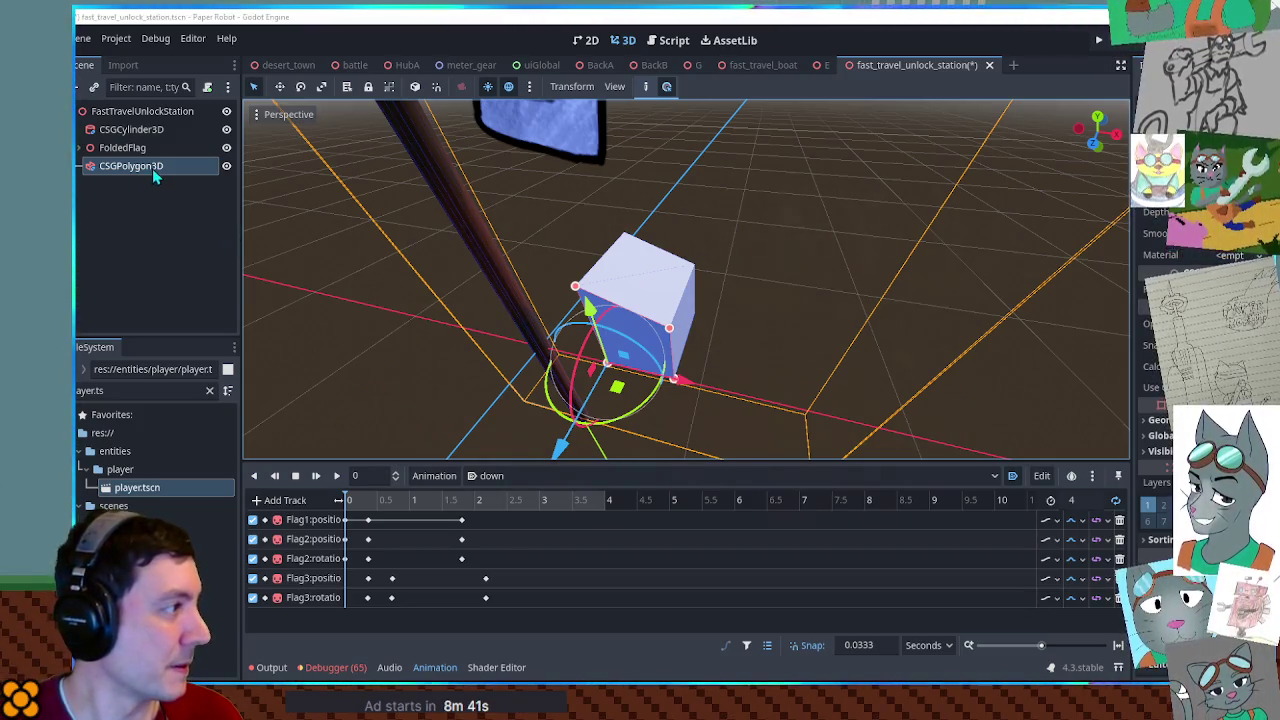
Add a CSGBox3D child via 'csgbox' and frame it in front and top views
key(ctrl+a)
text(csgbox)
key(Return)
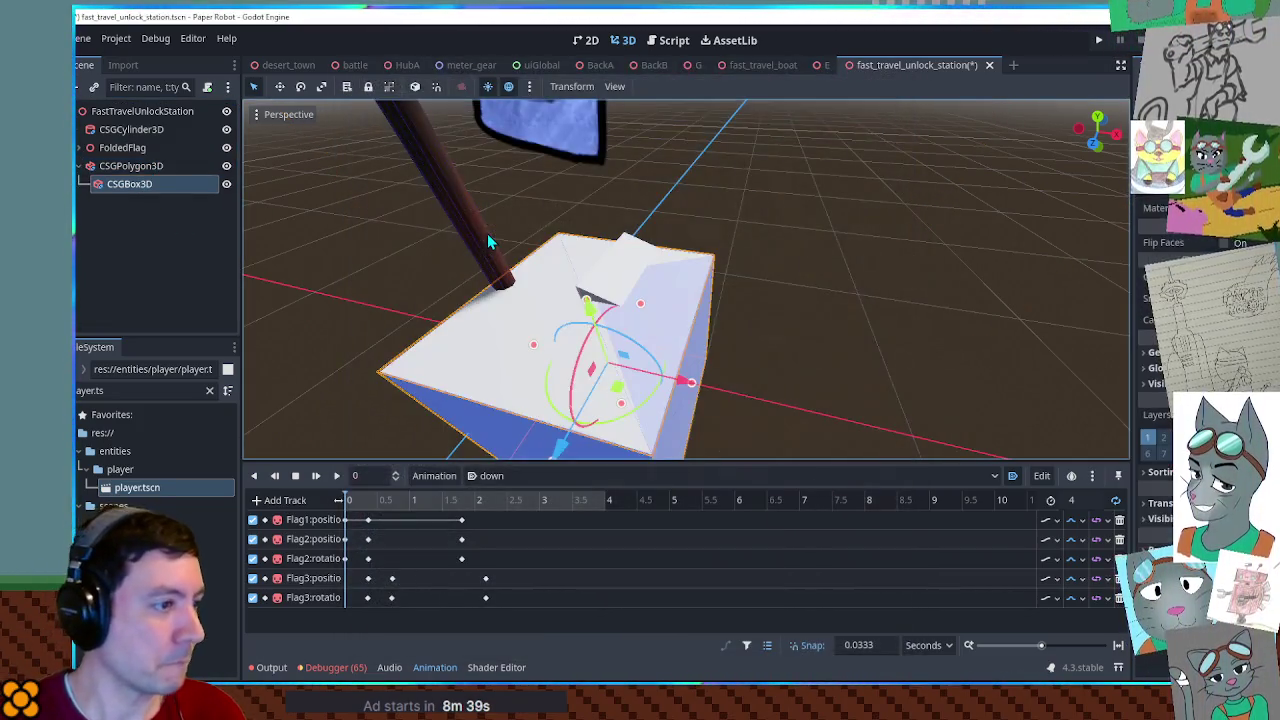
key(f)
key(KP_1)
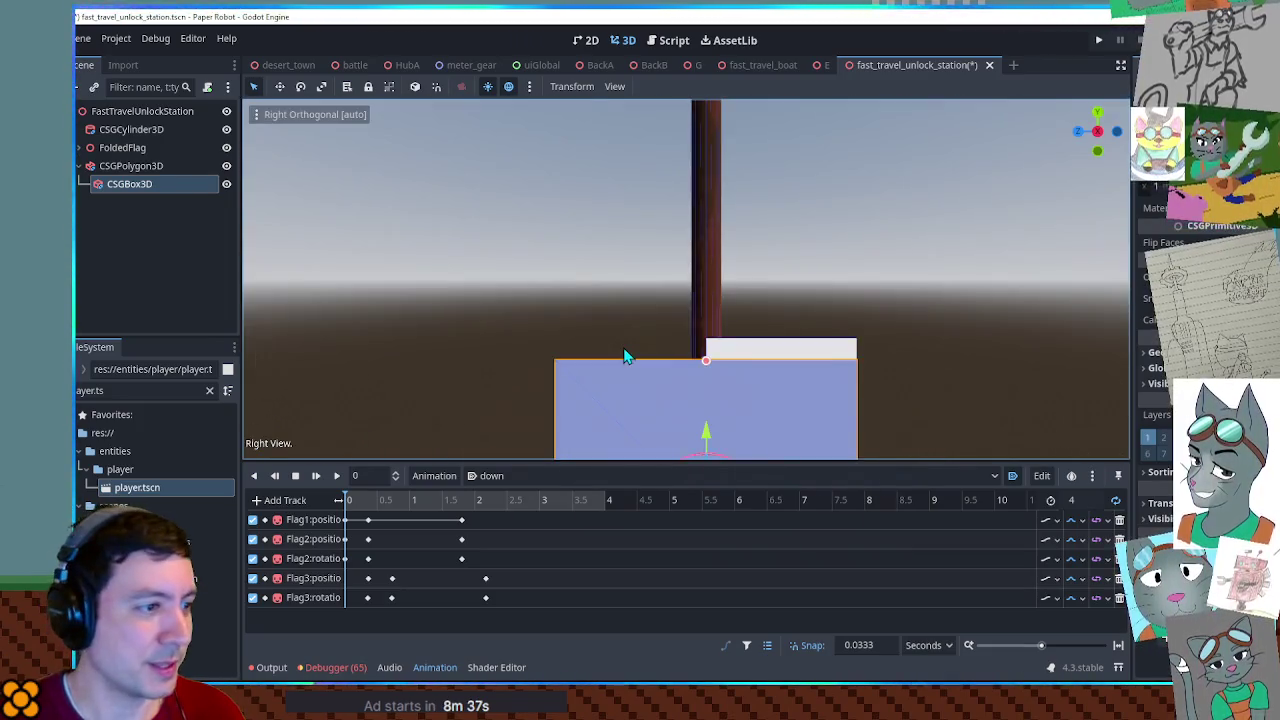
key(KP_7)
Resize the cutter into a thin 0.27 × 0.51 slot in the box top and inspect it
drag(541, 410, 541, 186)
mouse_move(392, 185)
mouse_down()
mouse_move(434, 200)
mouse_move(558, 203)
mouse_up()
drag(690, 185, 638, 186)
drag(718, 236, 700, 560)
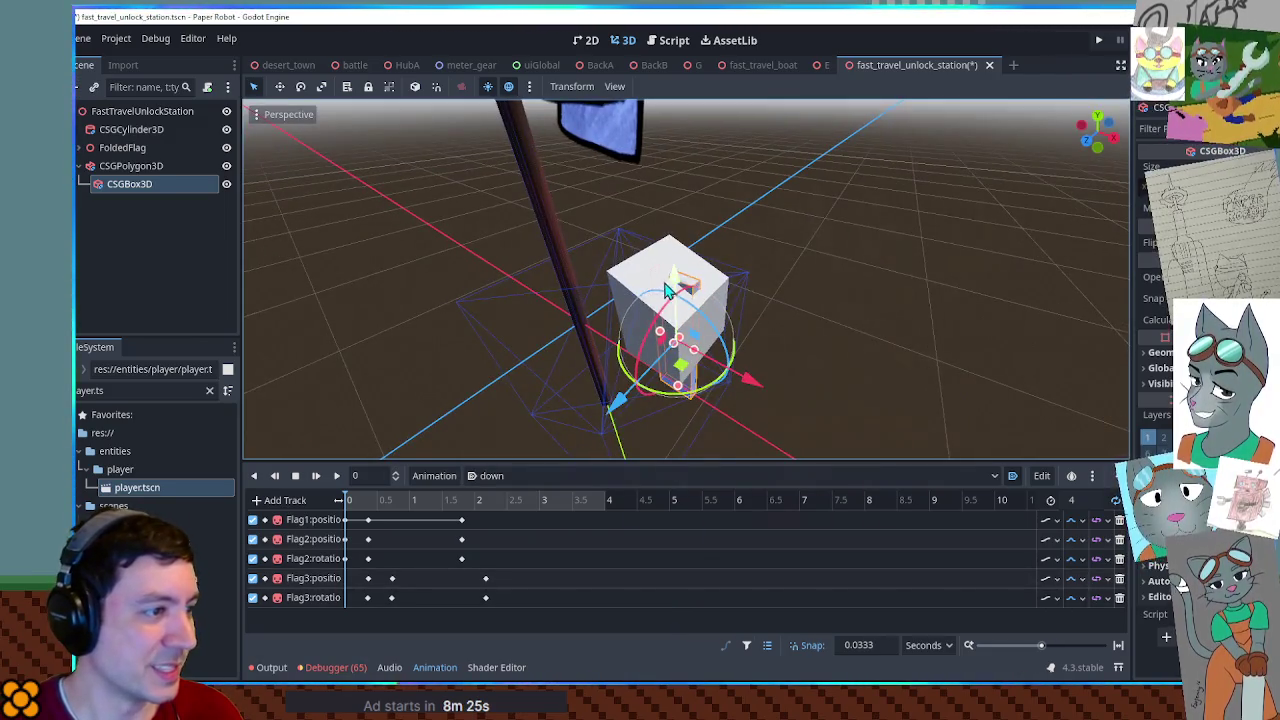
drag(672, 292, 675, 270)
drag(680, 388, 683, 335)
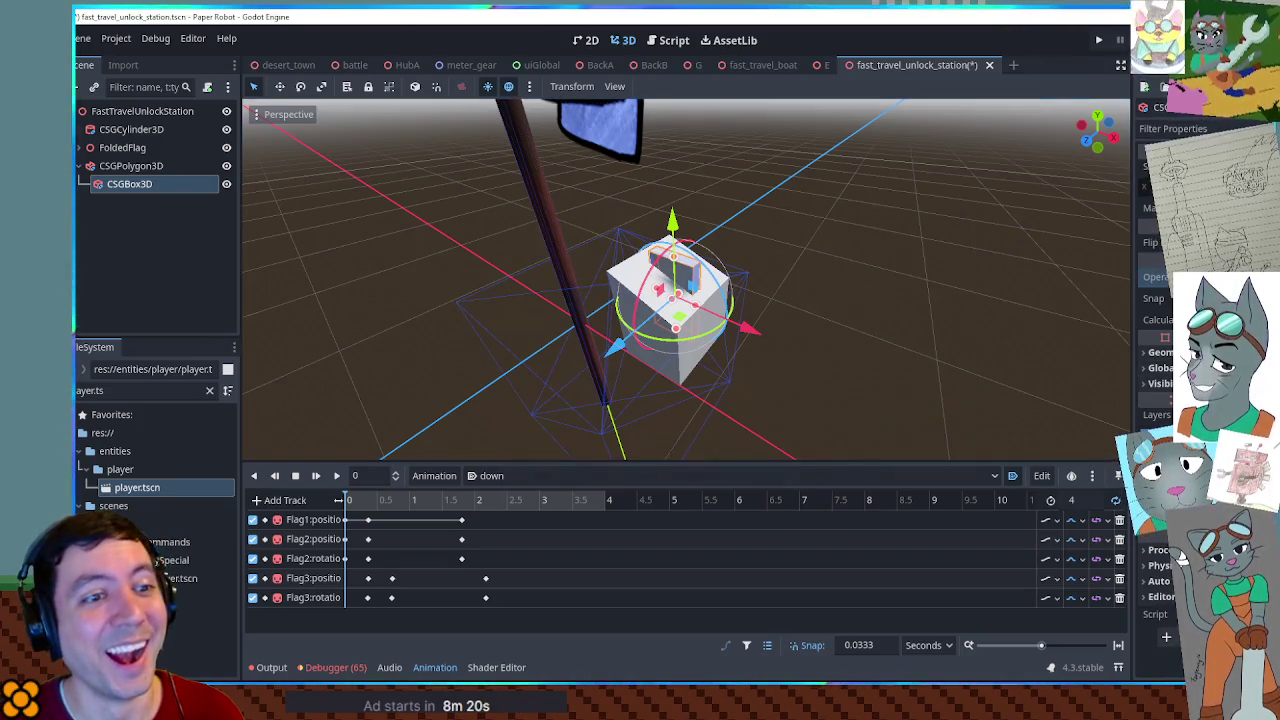
click(846, 314)
mouse_move(846, 314)
mouse_down()
mouse_move(806, 303)
mouse_move(743, 314)
mouse_move(760, 325)
mouse_up()
click(734, 386)
mouse_move(734, 386)
mouse_down()
mouse_move(857, 371)
mouse_move(903, 349)
mouse_move(800, 395)
mouse_move(886, 237)
mouse_move(574, 334)
mouse_move(814, 317)
mouse_move(757, 314)
mouse_up()
key(KP_7)
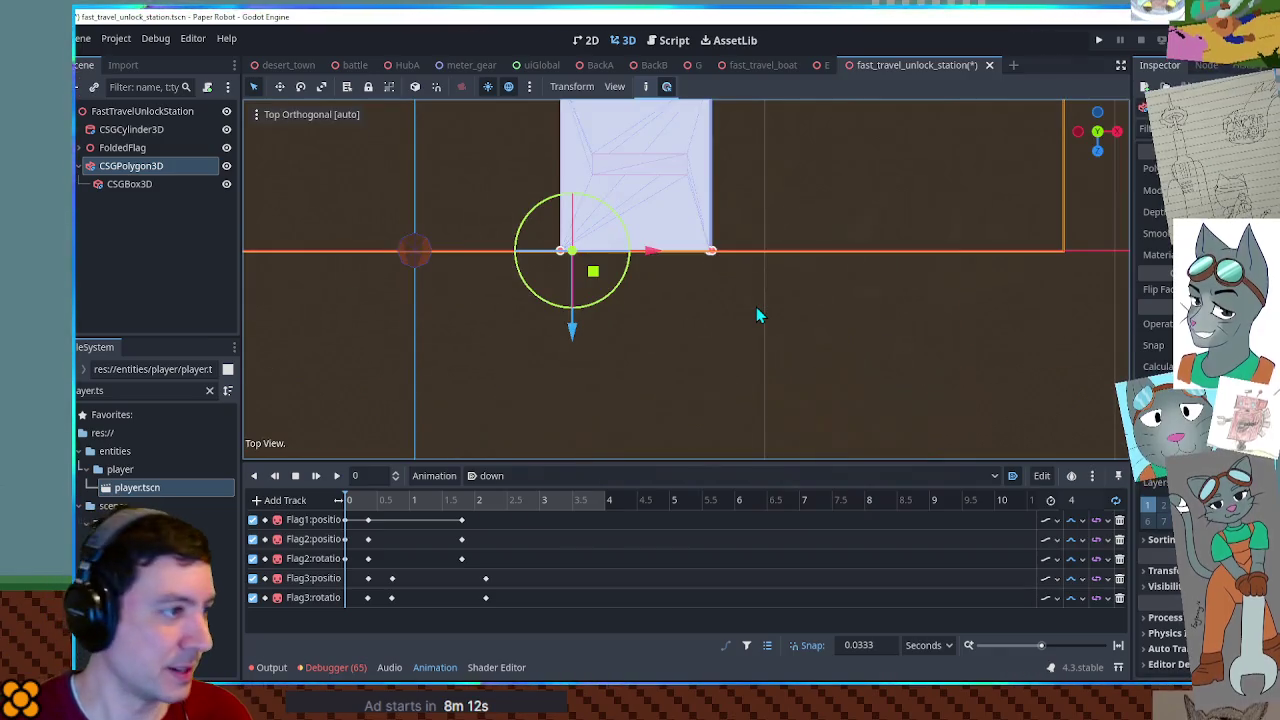
Shift the box body left, reduce its Depth, and move the slot cutter back over it
scroll(665, 283, down, 2)
mouse_move(635, 283)
mouse_down()
mouse_move(543, 333)
mouse_move(549, 356)
mouse_move(532, 360)
mouse_move(510, 352)
mouse_move(525, 304)
mouse_move(490, 258)
mouse_up()
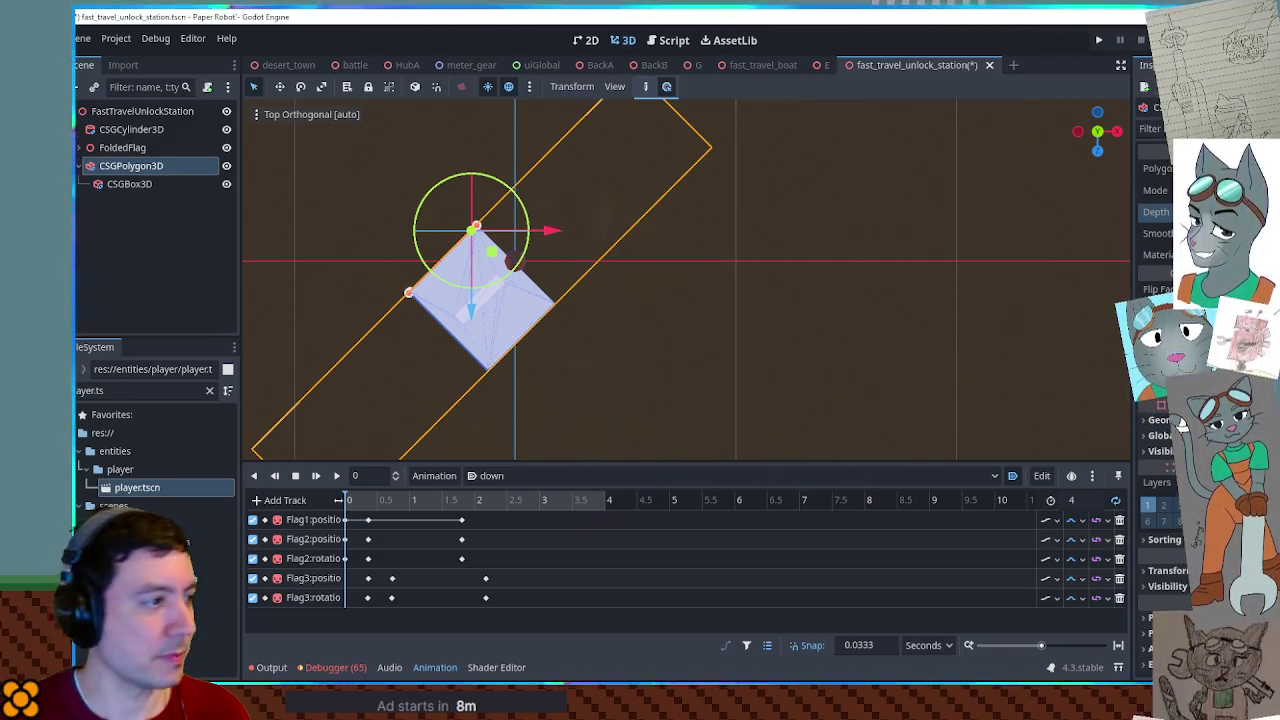
click(1183, 423)
click(129, 184)
drag(494, 317, 505, 320)
Filter files for 'corru' and assign corrugatedTriplanar.tres as the box body's material
mouse_move(617, 367)
mouse_down()
mouse_move(637, 228)
mouse_move(586, 371)
mouse_move(783, 340)
mouse_move(667, 364)
mouse_move(757, 306)
mouse_move(740, 310)
mouse_up()
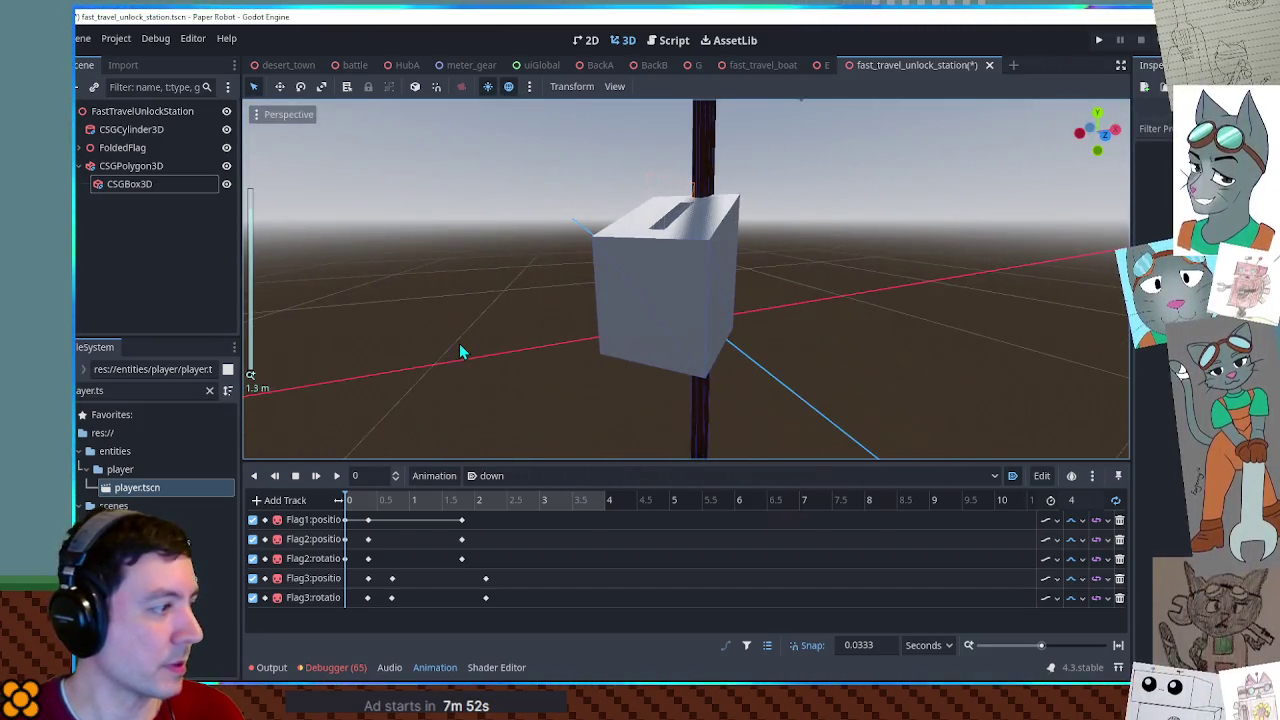
triple_click(101, 386)
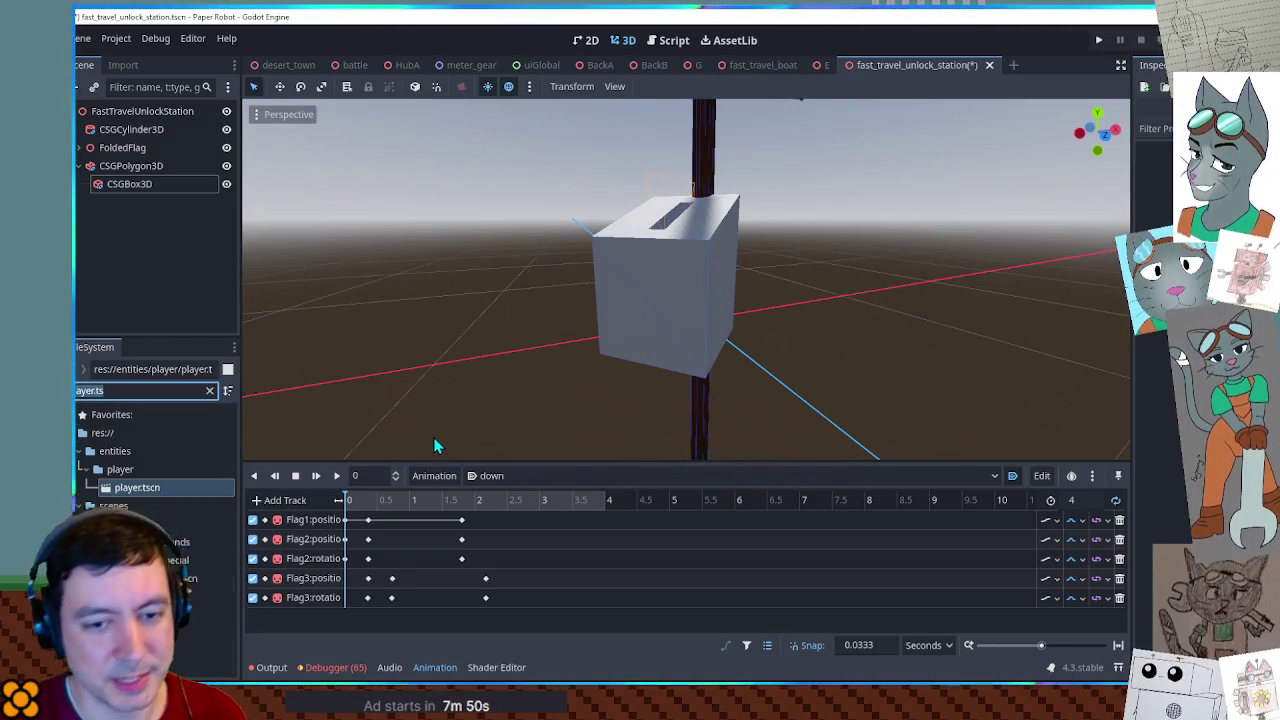
text(corr)
text(u)
click(215, 614)
click(130, 166)
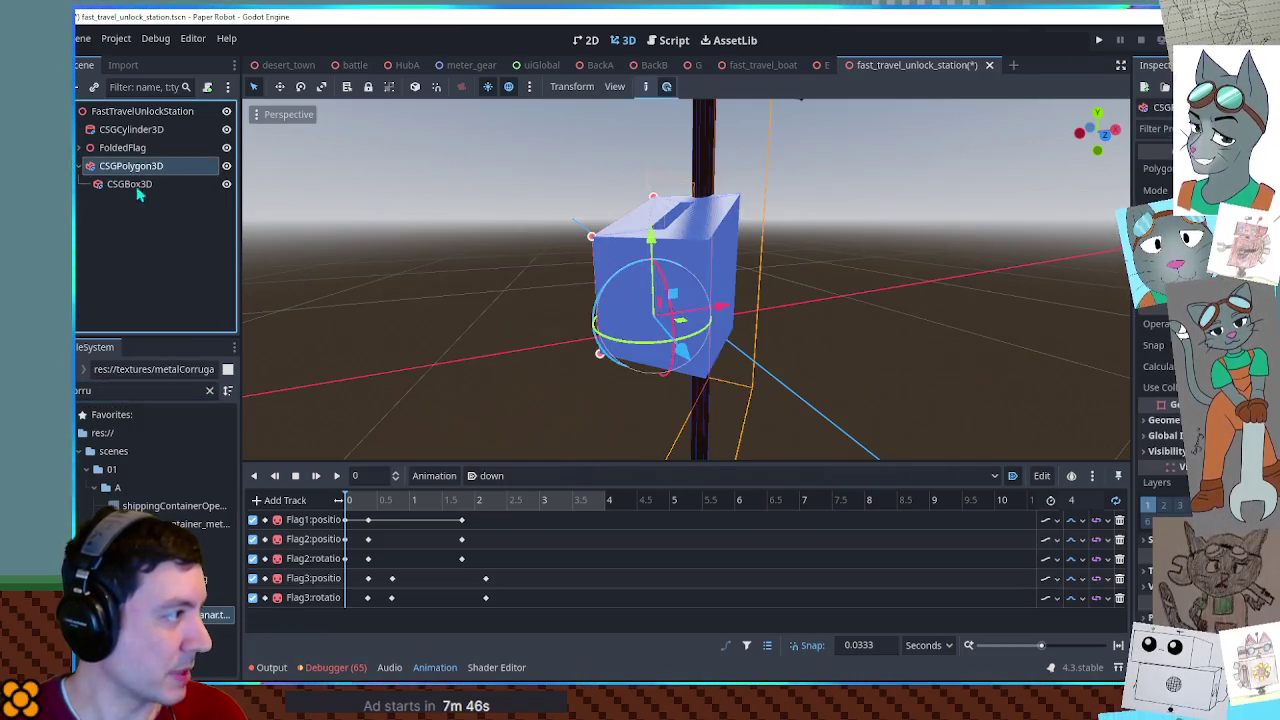
click(1140, 280)
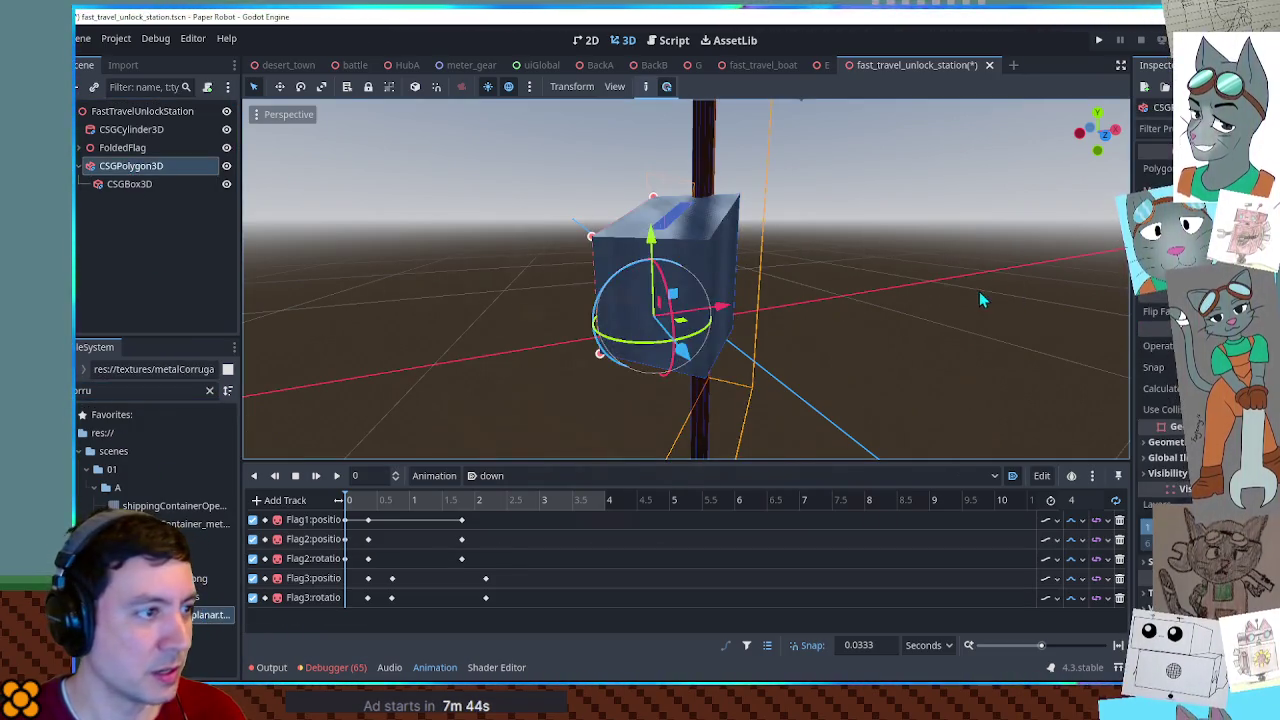
Drop the corrugated material onto the box again and inspect it beside the pole
click(878, 291)
mouse_move(878, 291)
mouse_down()
mouse_move(1057, 316)
mouse_move(957, 300)
mouse_move(796, 327)
mouse_up()
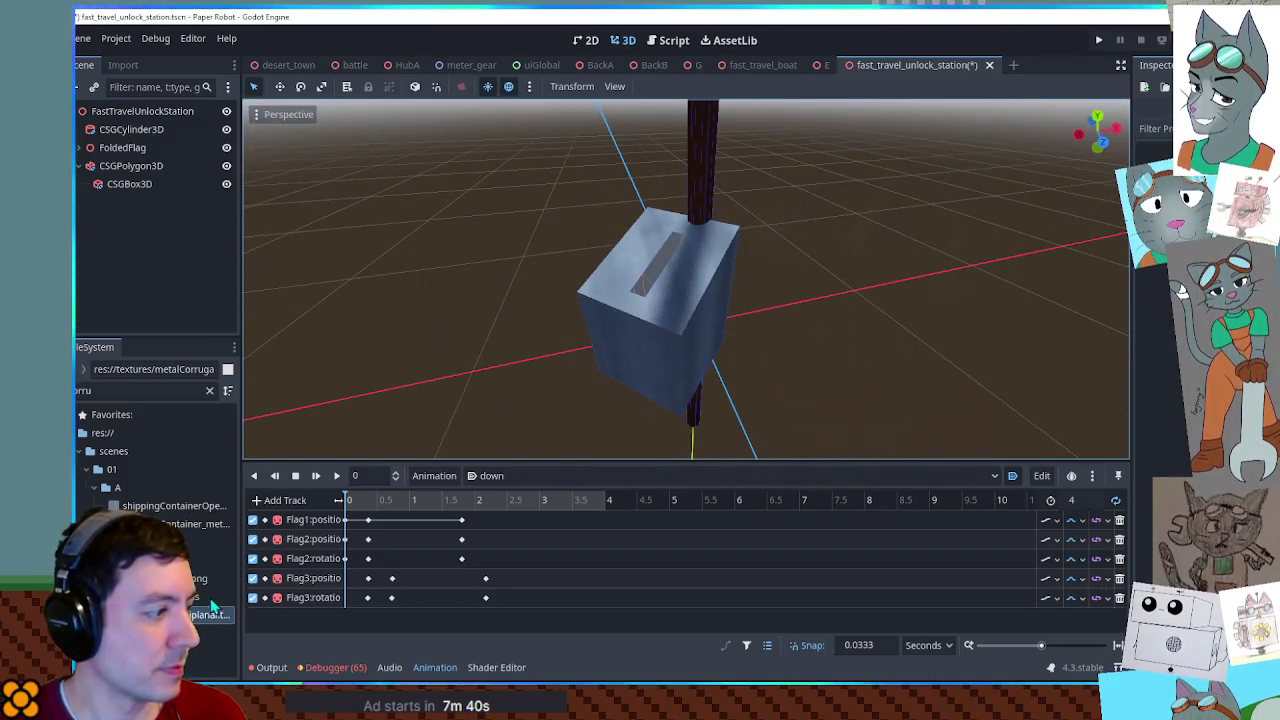
click(160, 166)
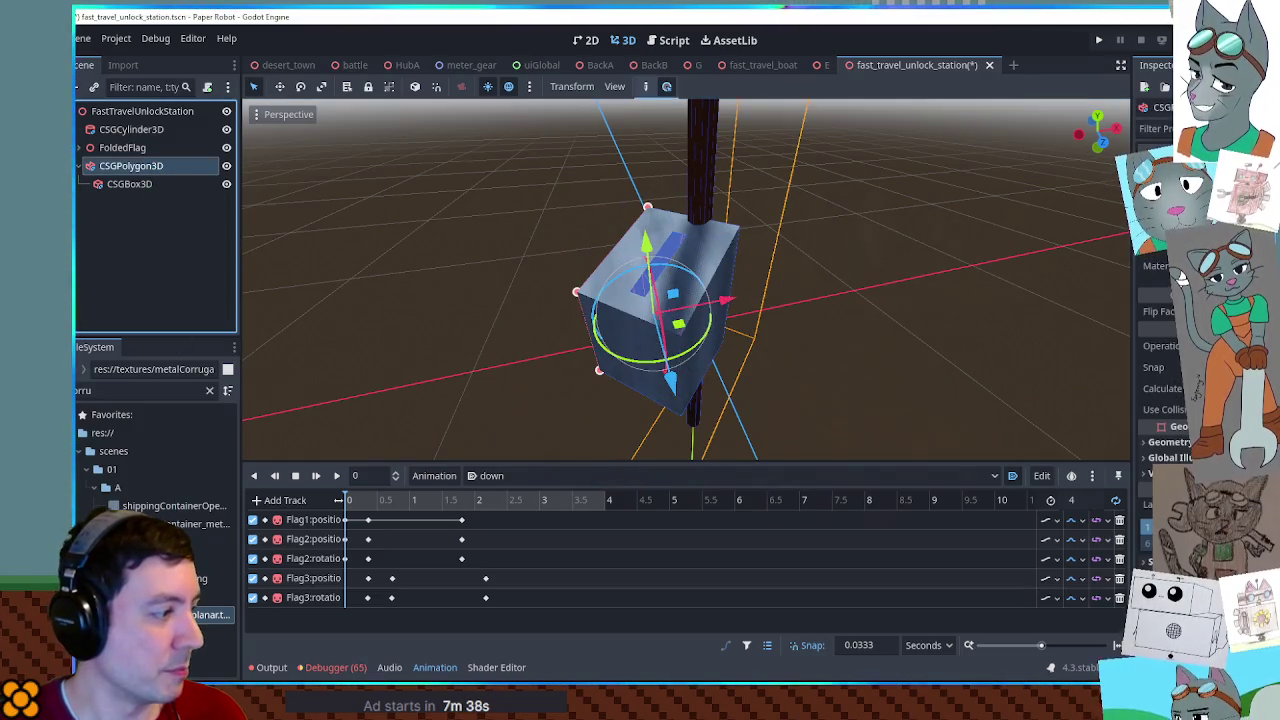
drag(196, 597, 236, 470)
click(988, 293)
mouse_move(988, 293)
mouse_down()
mouse_move(1117, 273)
mouse_move(834, 359)
mouse_move(640, 275)
mouse_move(725, 263)
mouse_move(798, 317)
mouse_move(880, 346)
mouse_move(771, 346)
mouse_move(718, 318)
mouse_move(690, 345)
mouse_move(730, 335)
mouse_move(716, 340)
mouse_up()
Rotate and shift the slotted metal box so it rests against the flag pole's base
click(724, 336)
mouse_move(668, 340)
mouse_down()
mouse_move(677, 314)
mouse_move(703, 308)
mouse_move(689, 306)
mouse_move(908, 337)
mouse_move(905, 305)
mouse_move(871, 323)
mouse_move(843, 309)
mouse_move(843, 375)
mouse_move(801, 333)
mouse_up()
click(769, 303)
click(871, 294)
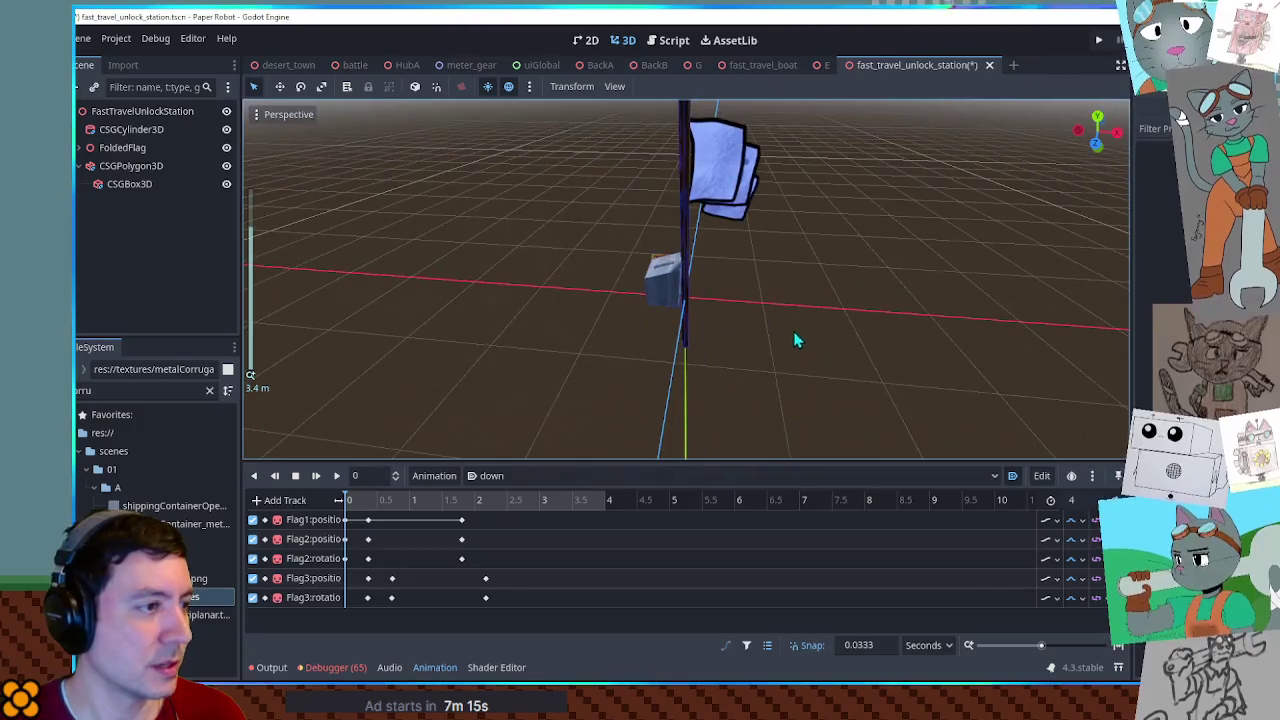
Filter the FileSystem dock for 'sign' and scroll to the birdTown sign files
click(140, 390)
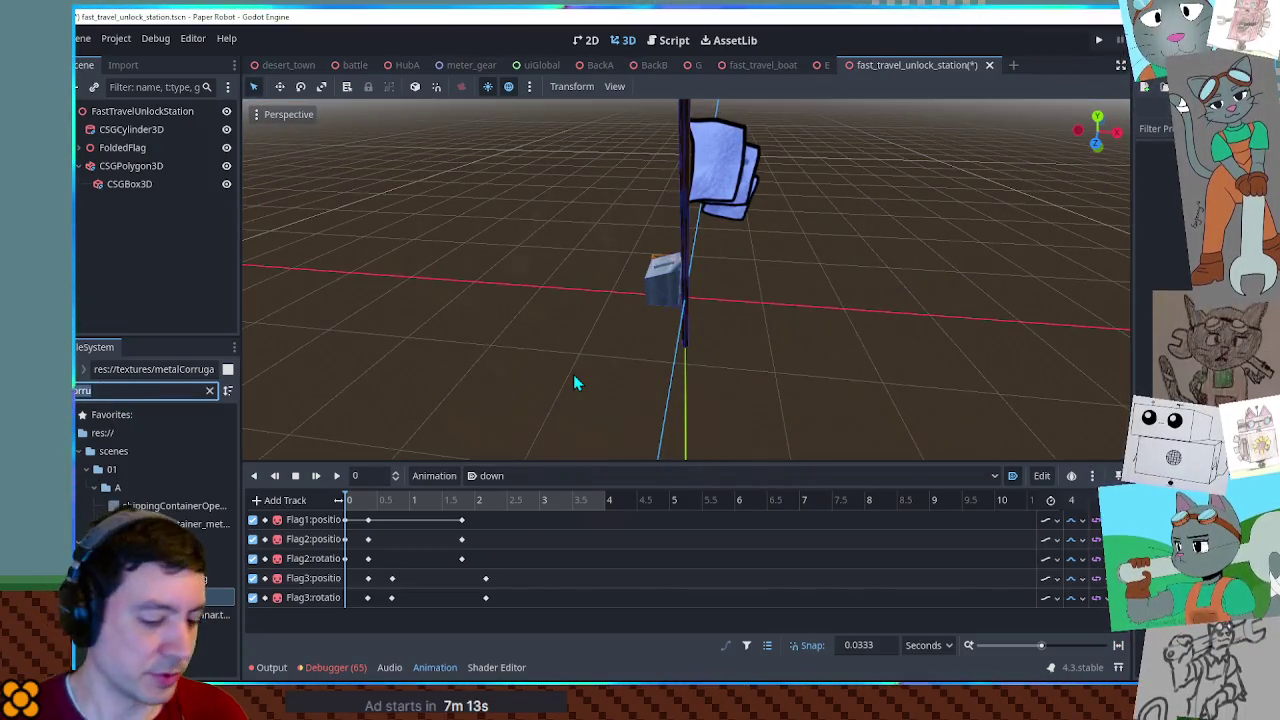
text(sign)
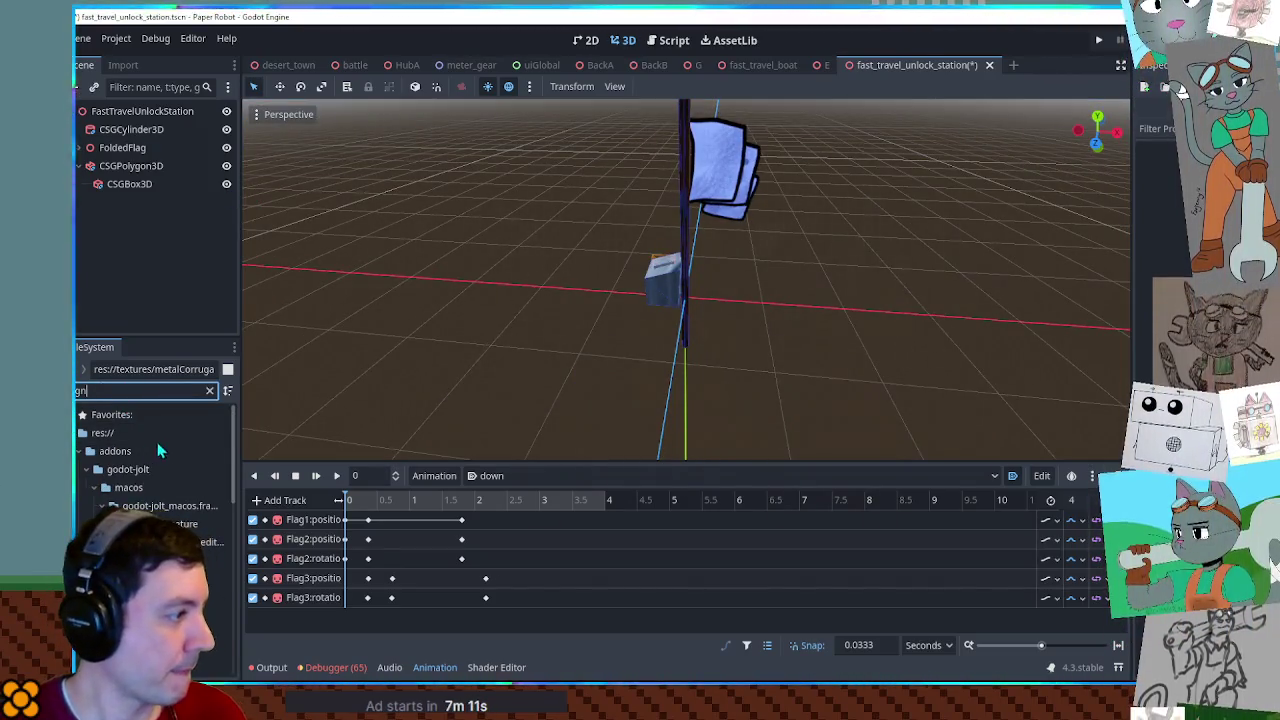
drag(234, 425, 240, 640)
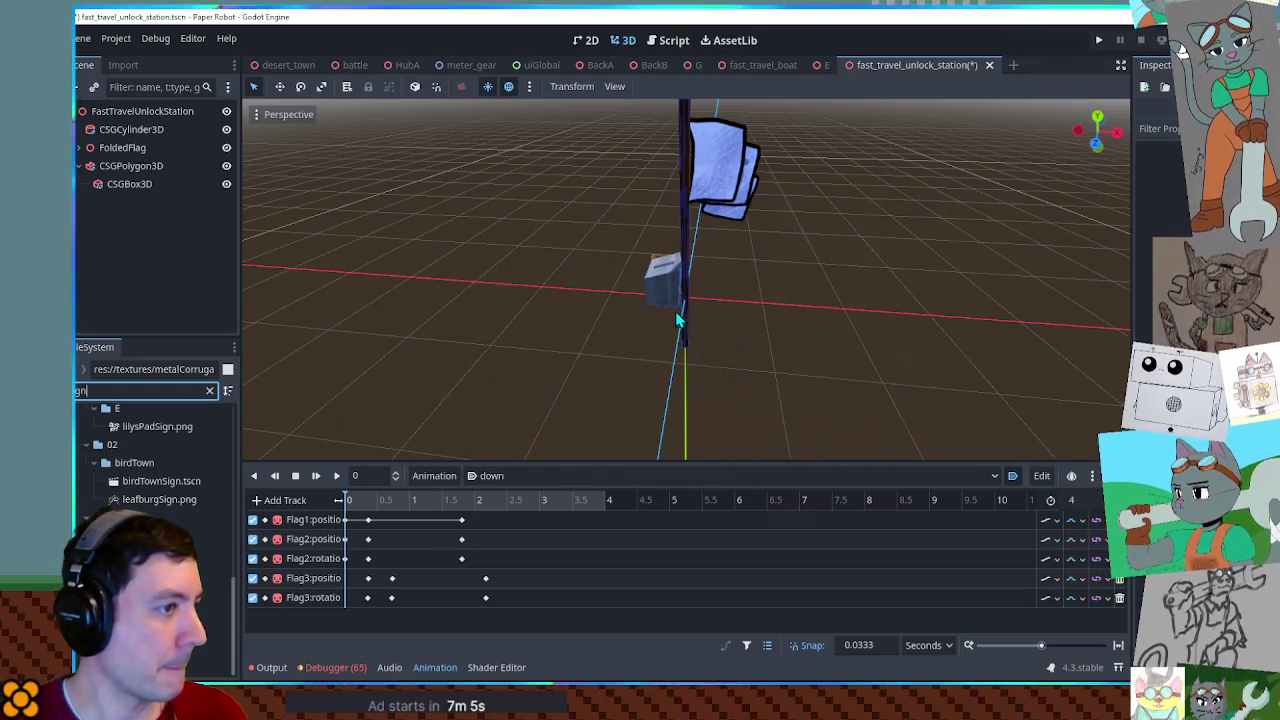
mouse_move(541, 262)
mouse_down()
mouse_move(777, 268)
mouse_move(493, 280)
mouse_move(626, 280)
mouse_move(806, 323)
mouse_move(586, 297)
mouse_up()
Orbit and zoom around the unlock station's box and flag pole from several angles
scroll(685, 285, up, 5)
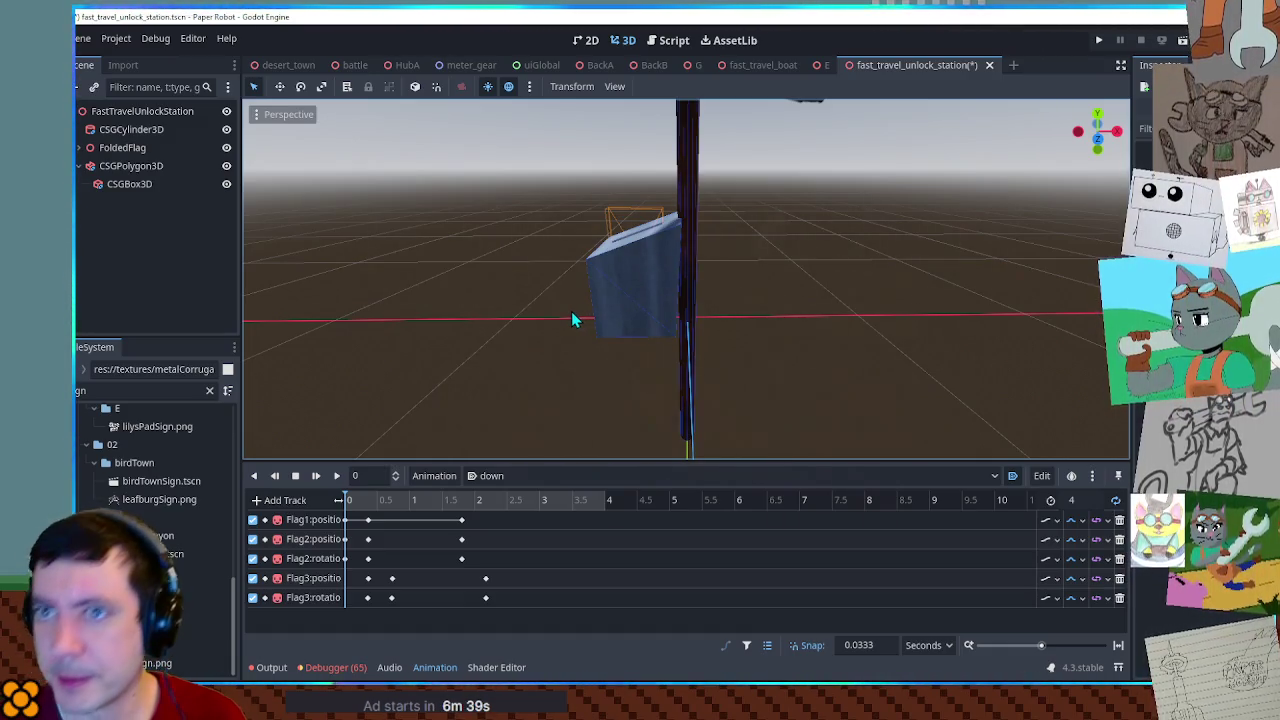
scroll(571, 316, up, 2)
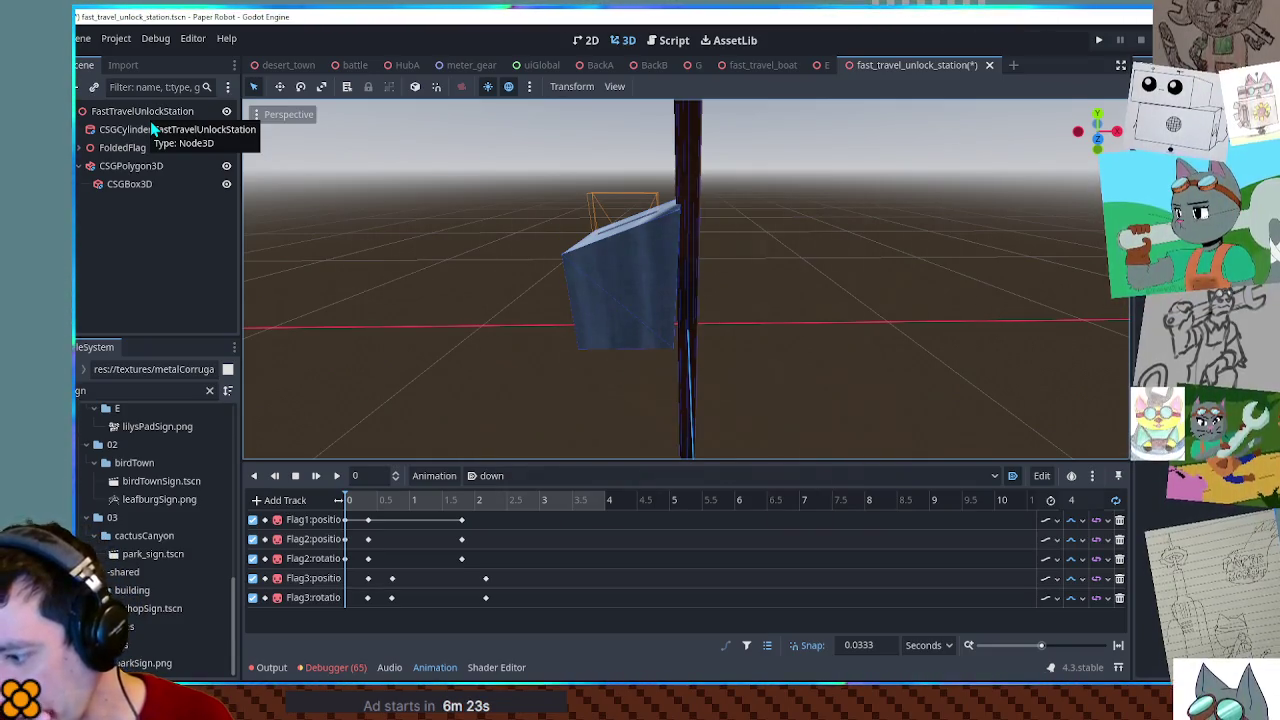
mouse_move(274, 223)
mouse_down()
mouse_move(409, 249)
mouse_move(588, 257)
mouse_up()
scroll(791, 244, down, 3)
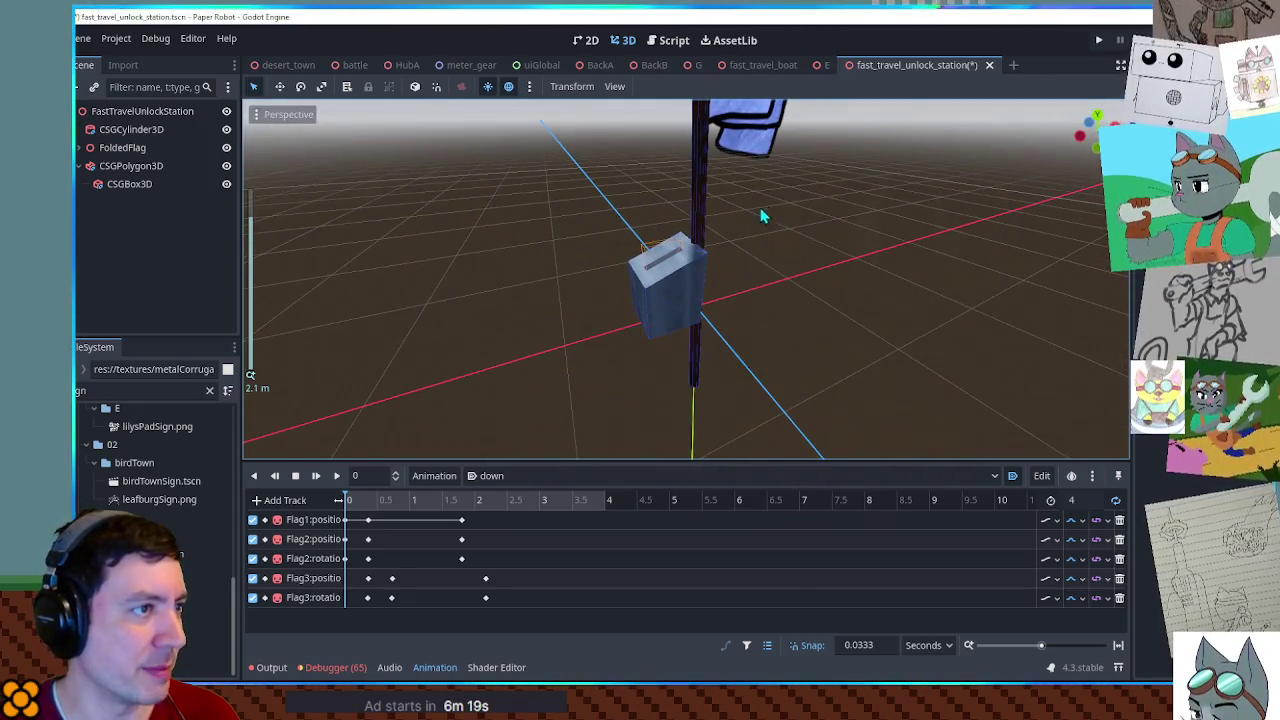
mouse_move(589, 243)
mouse_down()
mouse_move(746, 294)
mouse_move(698, 307)
mouse_up()
mouse_move(800, 266)
mouse_down()
mouse_move(686, 323)
mouse_move(716, 322)
mouse_up()
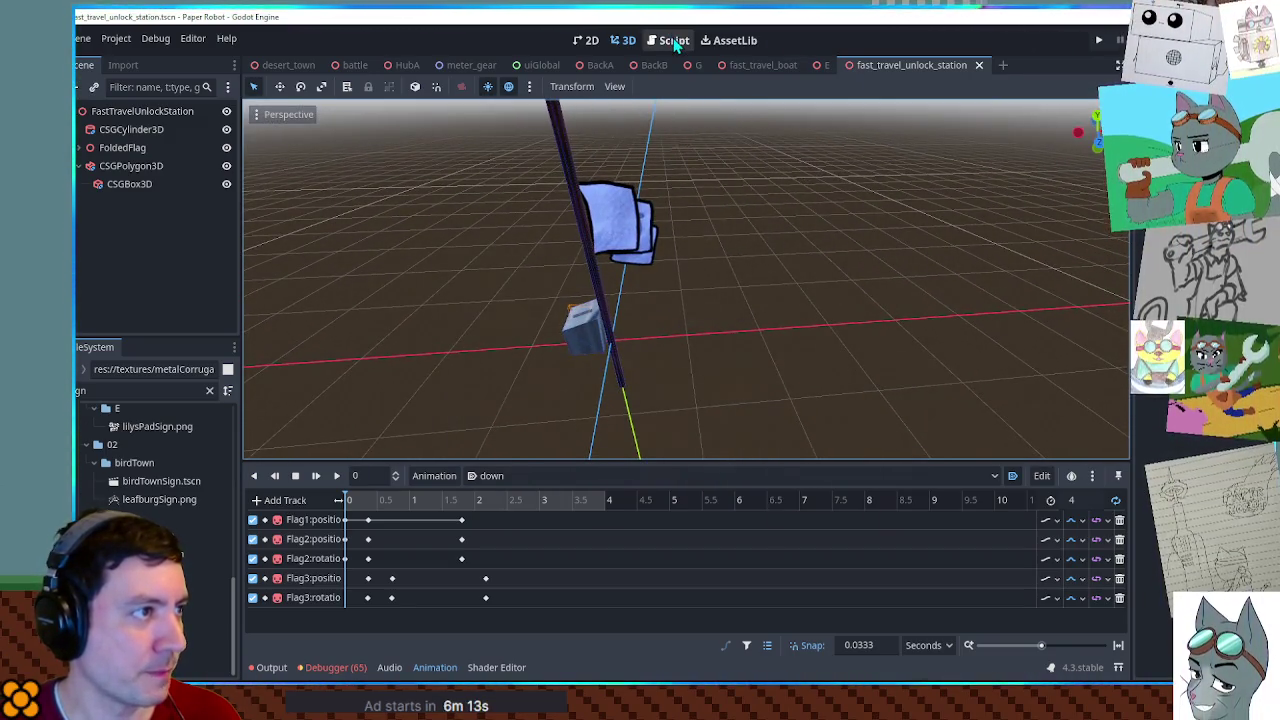
Create a new 3D scene with its root node renamed to FastTravel
click(1003, 65)
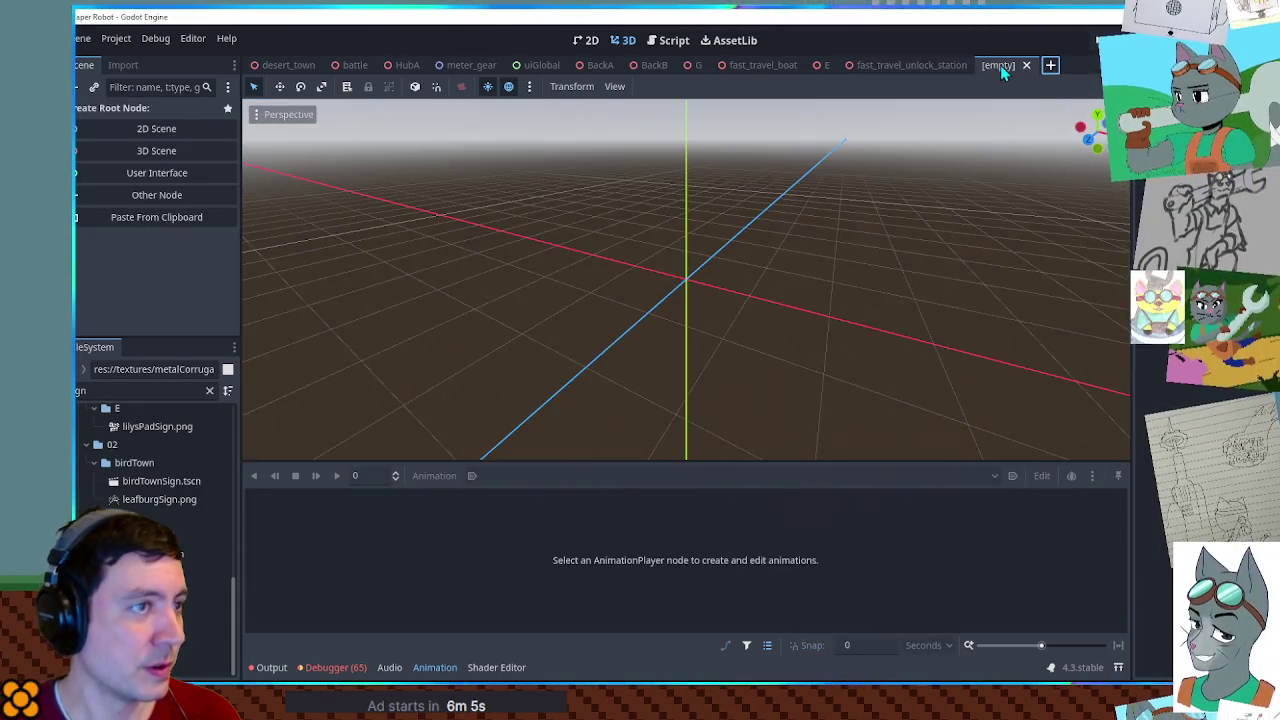
click(175, 130)
key(F2)
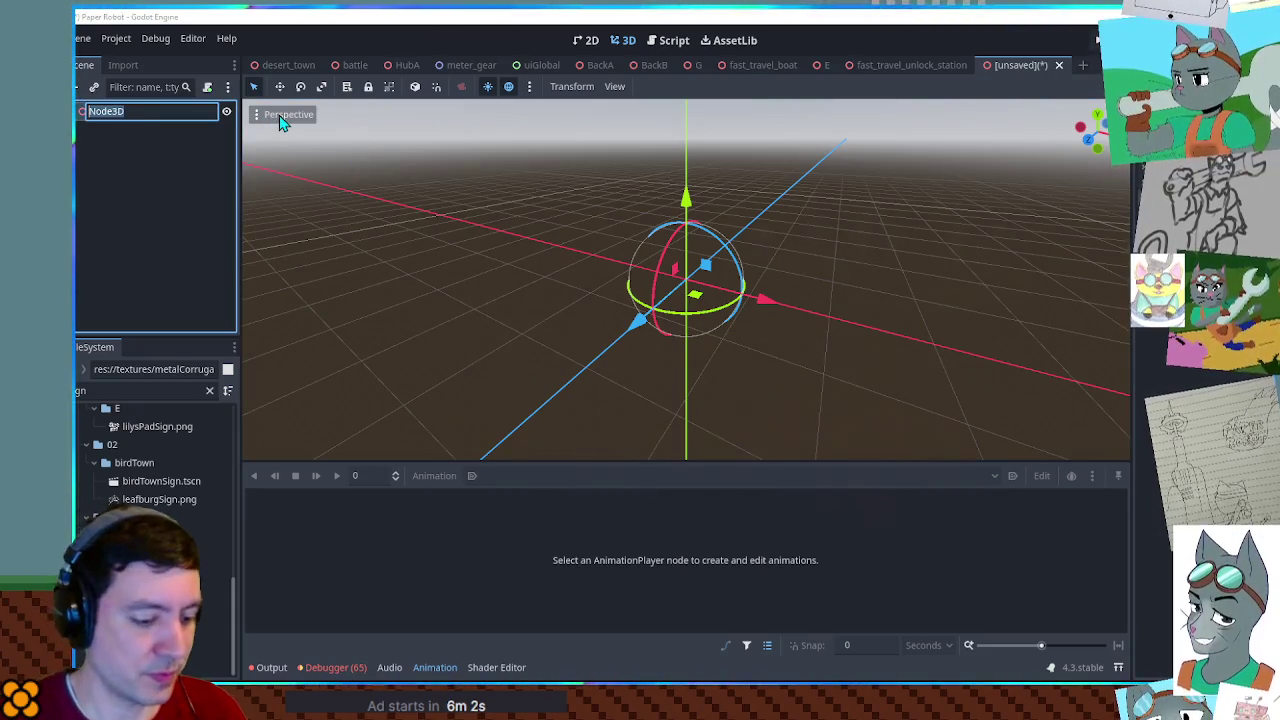
text(FastTravel)
key(Escape)
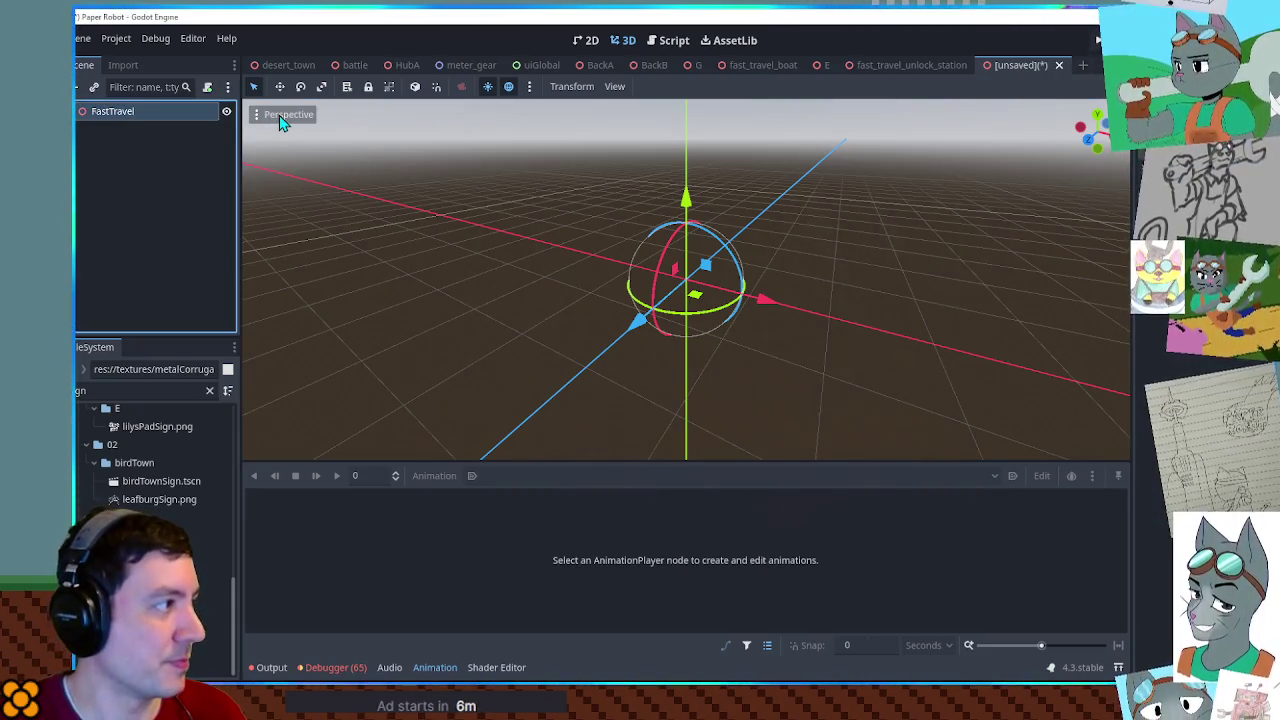
Search 'fast tra' and add fast_travel_boat.tscn under FastTravel, moved off to one side
double_click(140, 390)
text(fast tra)
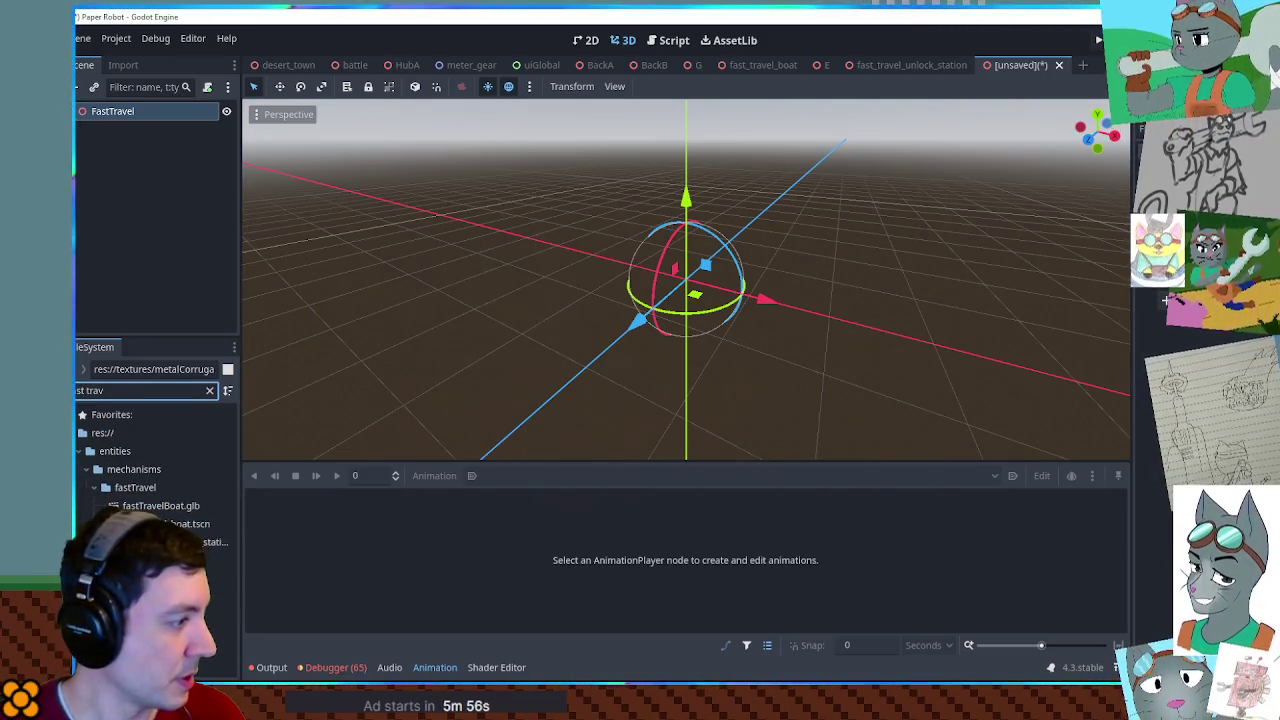
mouse_move(190, 524)
mouse_down()
mouse_move(175, 333)
mouse_move(115, 112)
mouse_up()
scroll(568, 309, down, 6)
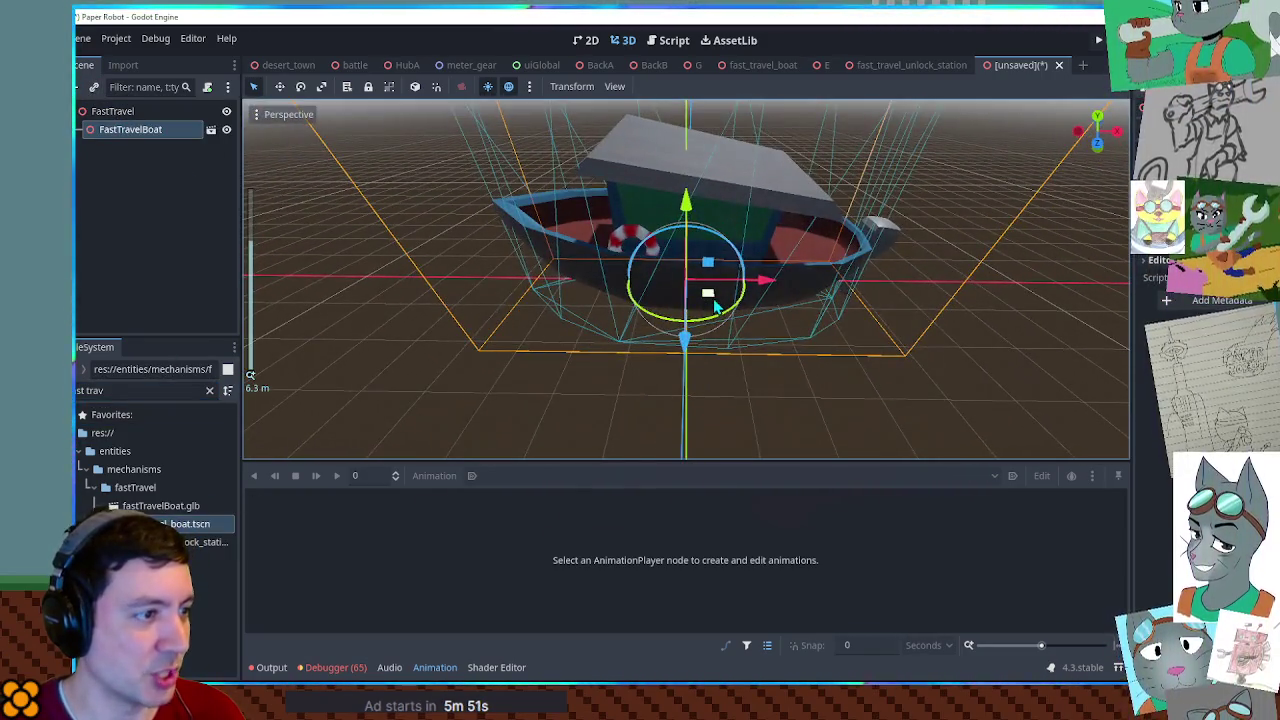
mouse_move(715, 307)
mouse_down()
mouse_move(905, 215)
mouse_move(978, 260)
mouse_up()
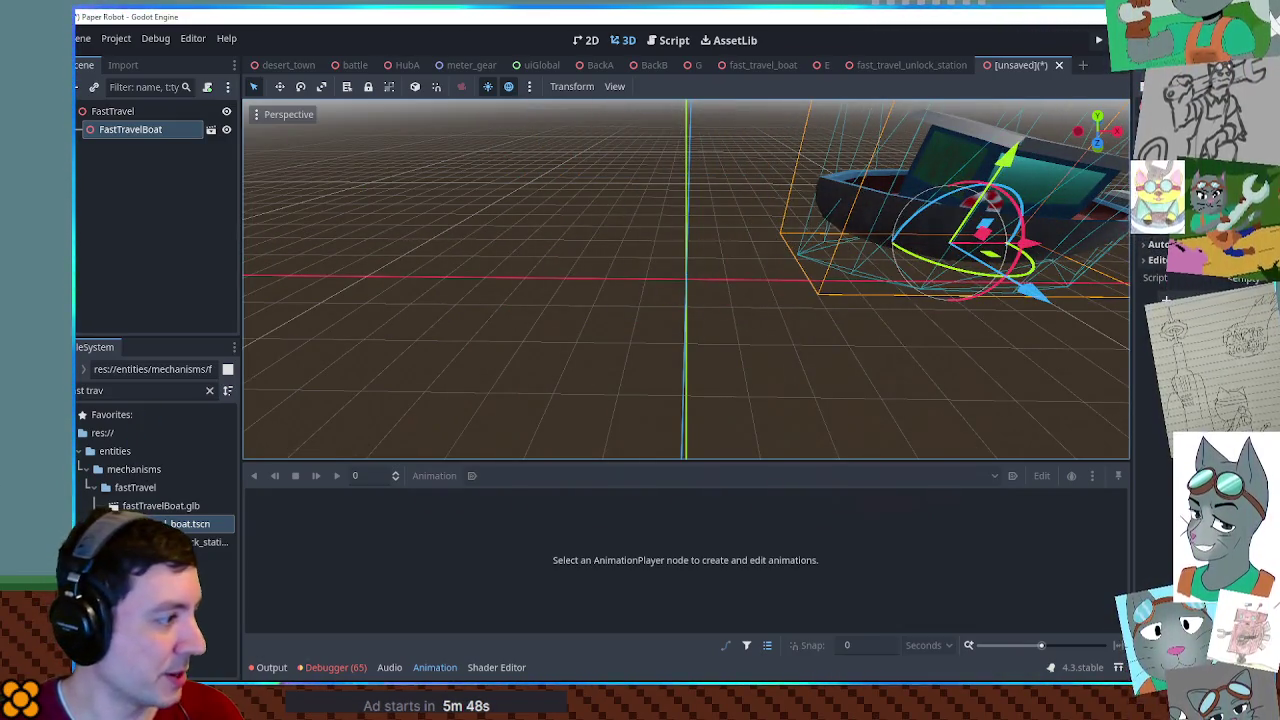
Add fast_travel_unlock_station.tscn under FastTravel and nudge it slightly into place
click(205, 542)
mouse_move(205, 542)
mouse_down()
mouse_move(160, 470)
mouse_move(150, 122)
mouse_move(157, 148)
mouse_up()
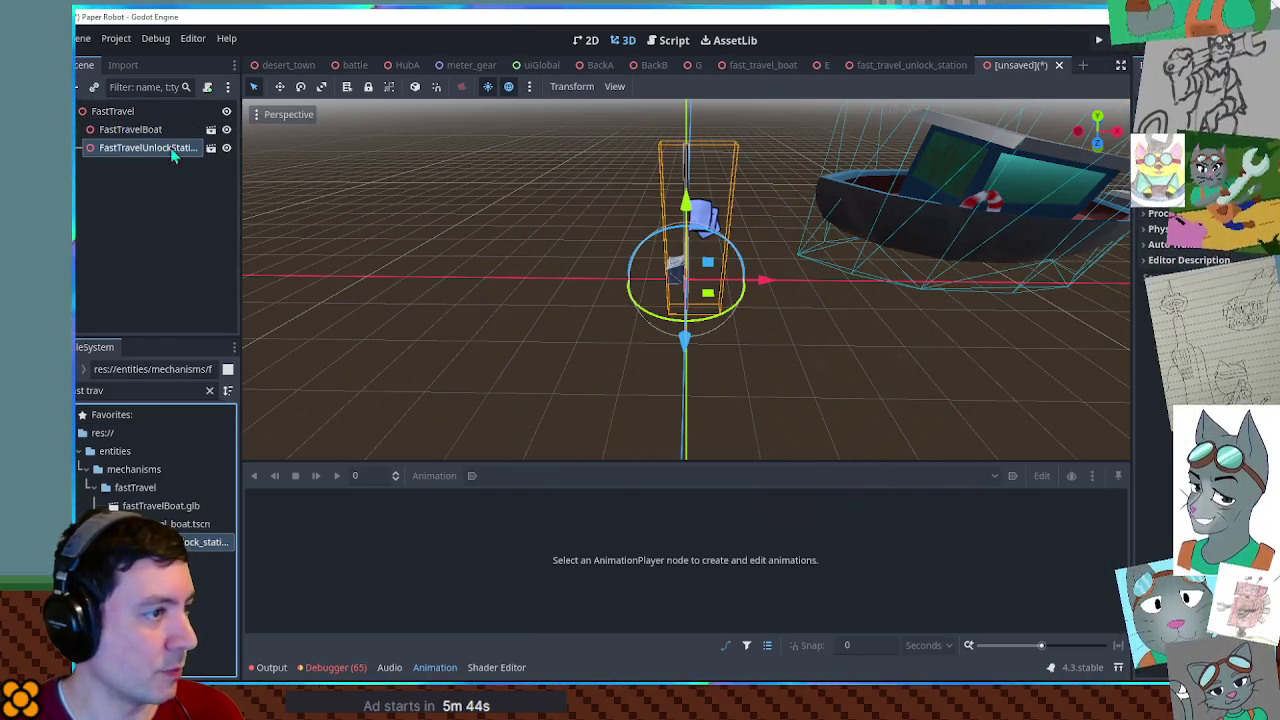
mouse_move(700, 330)
mouse_down()
mouse_move(680, 332)
mouse_move(706, 335)
mouse_up()
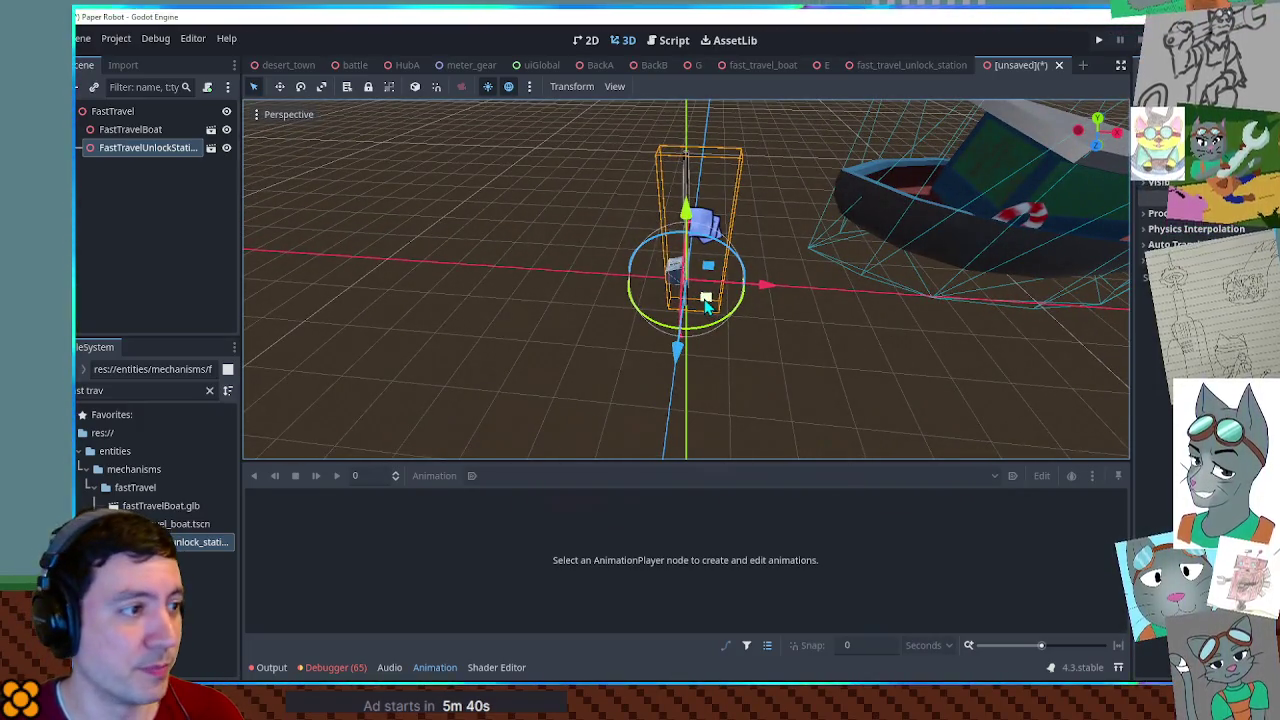
mouse_move(706, 300)
mouse_down()
mouse_move(904, 268)
mouse_move(700, 287)
mouse_move(900, 295)
mouse_up()
click(118, 113)
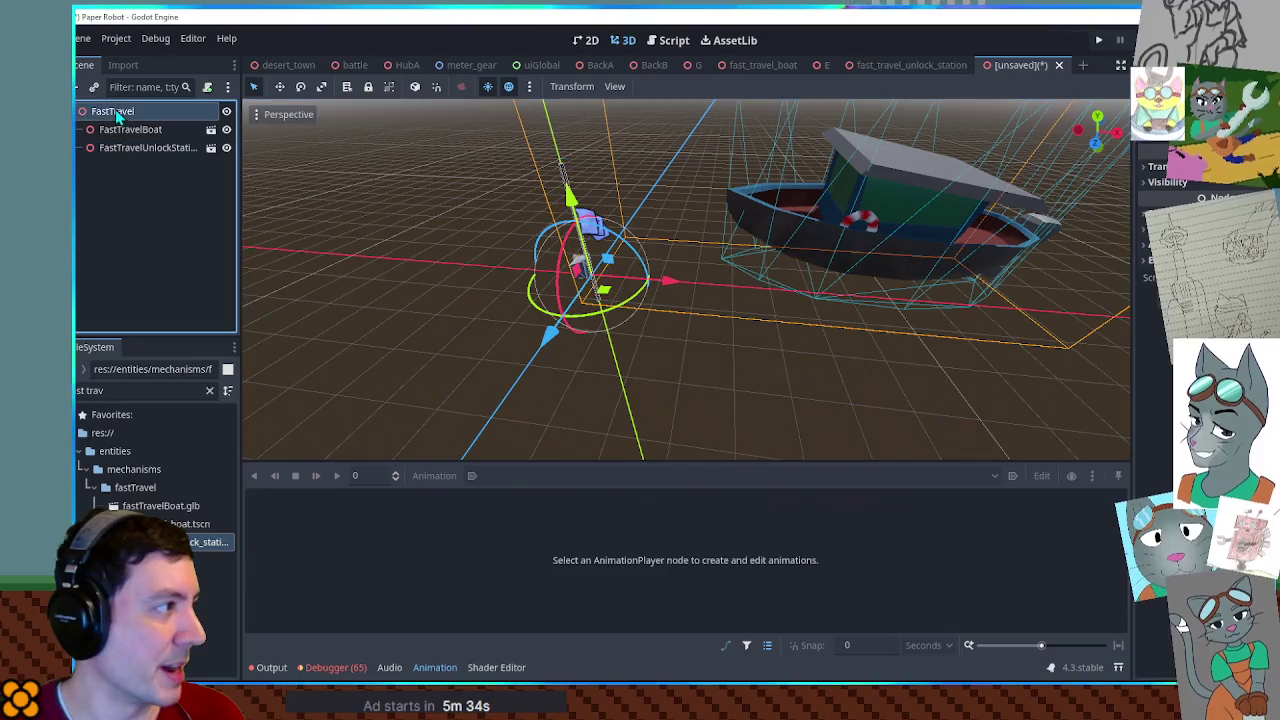
Search 'capta' and add horse_actor_captain.tscn under FastTravel, positioned beside the boat
click(140, 390)
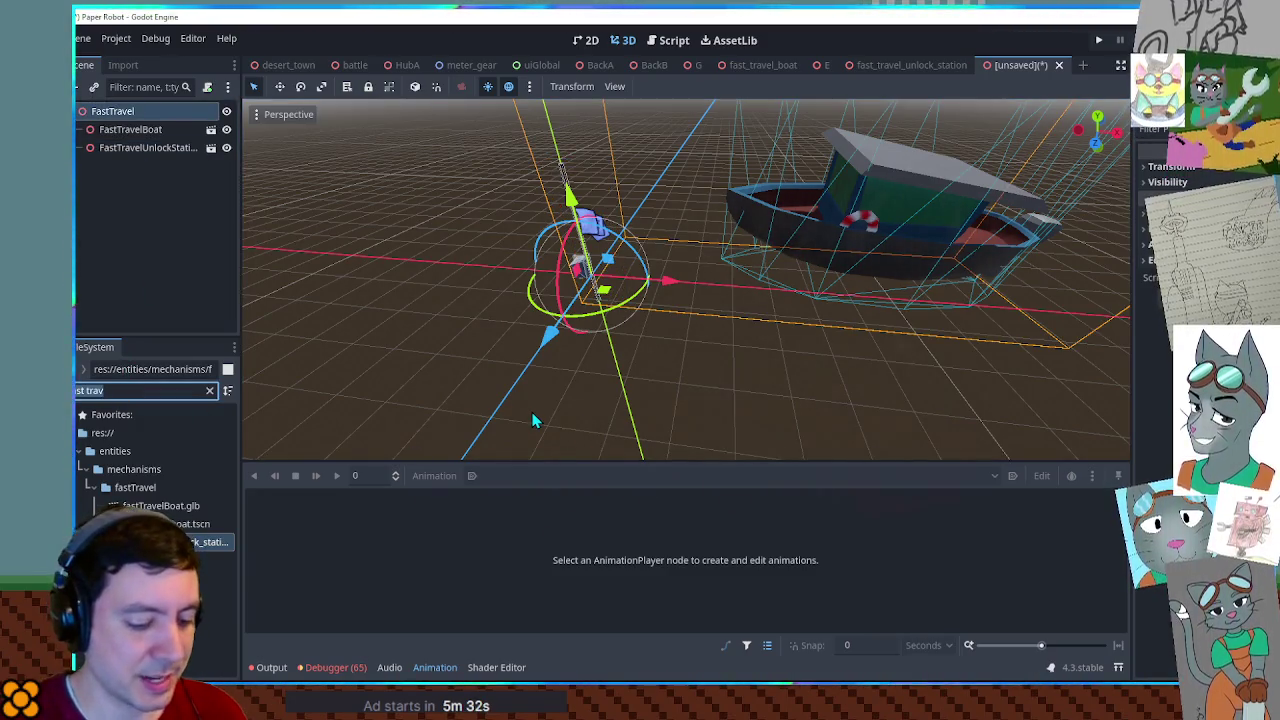
key(ctrl+a)
text(capta)
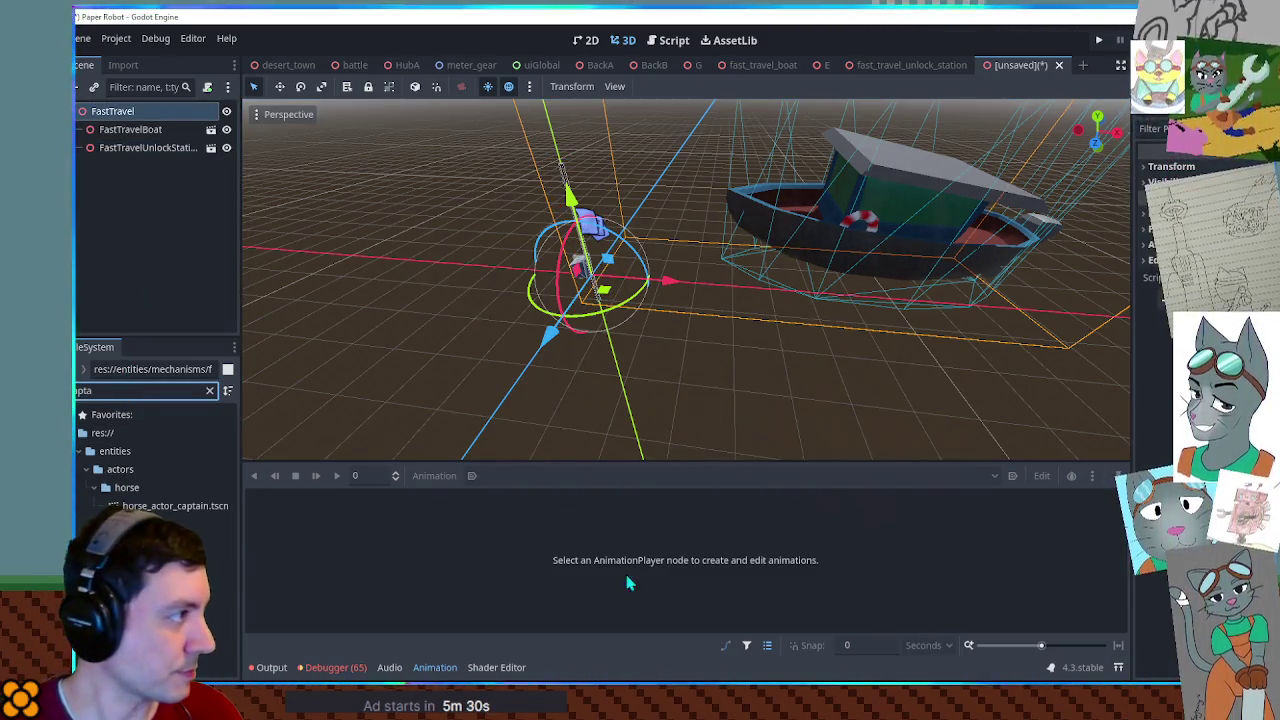
drag(175, 505, 124, 109)
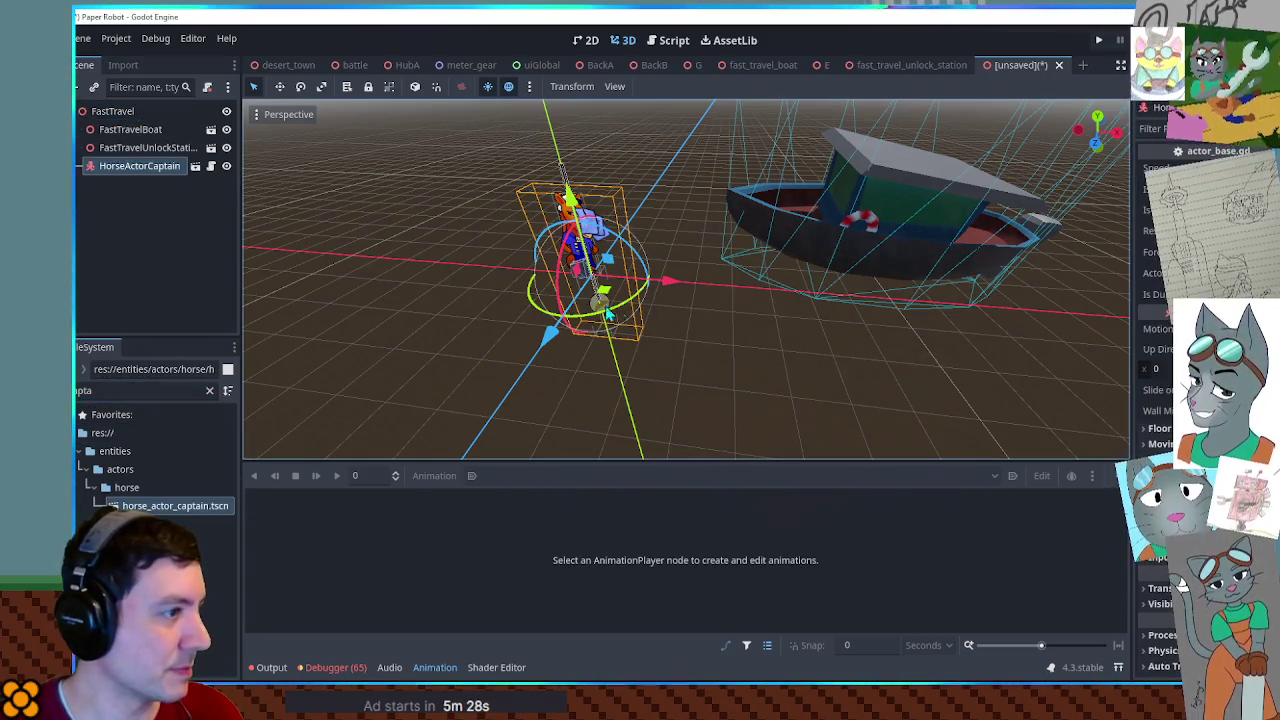
drag(597, 312, 740, 305)
Save the new scene as fast_travel.tscn
key(ctrl+s)
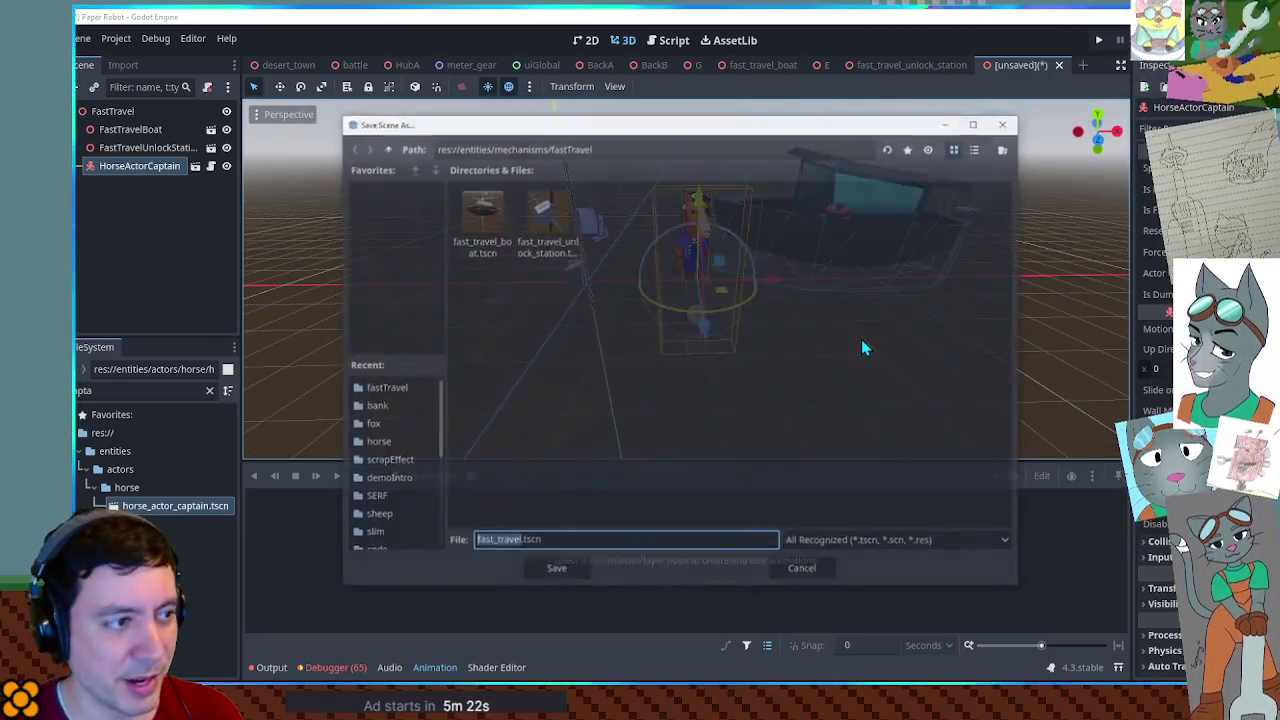
click(556, 569)
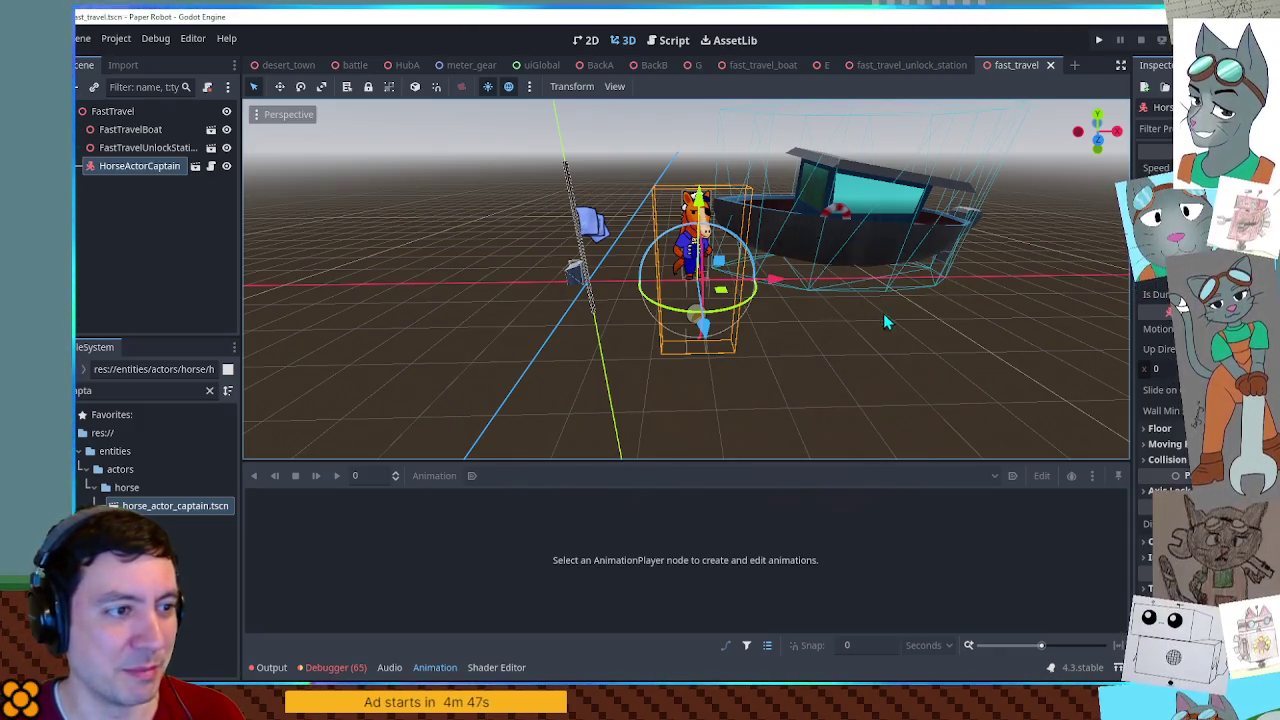
scroll(670, 267, up, 5)
Instance fast_travel.tscn under Dock in the E level and enable Editable Children
scroll(733, 362, down, 3)
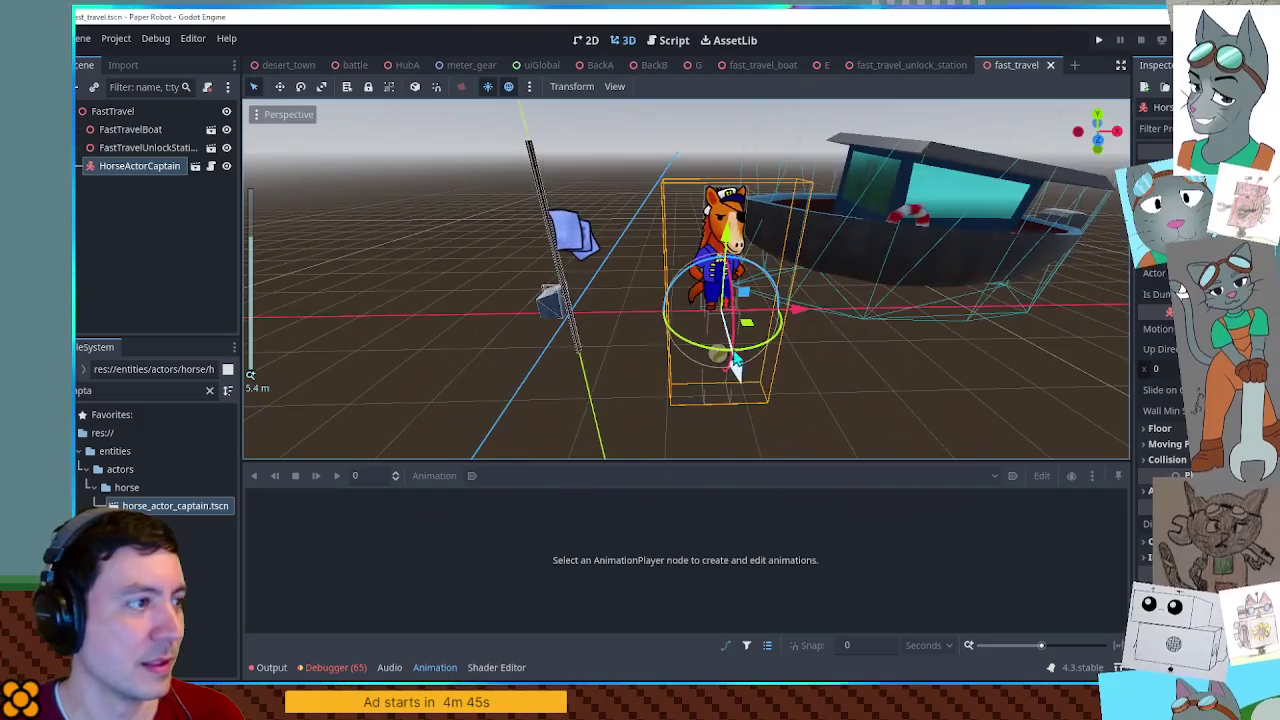
click(224, 110)
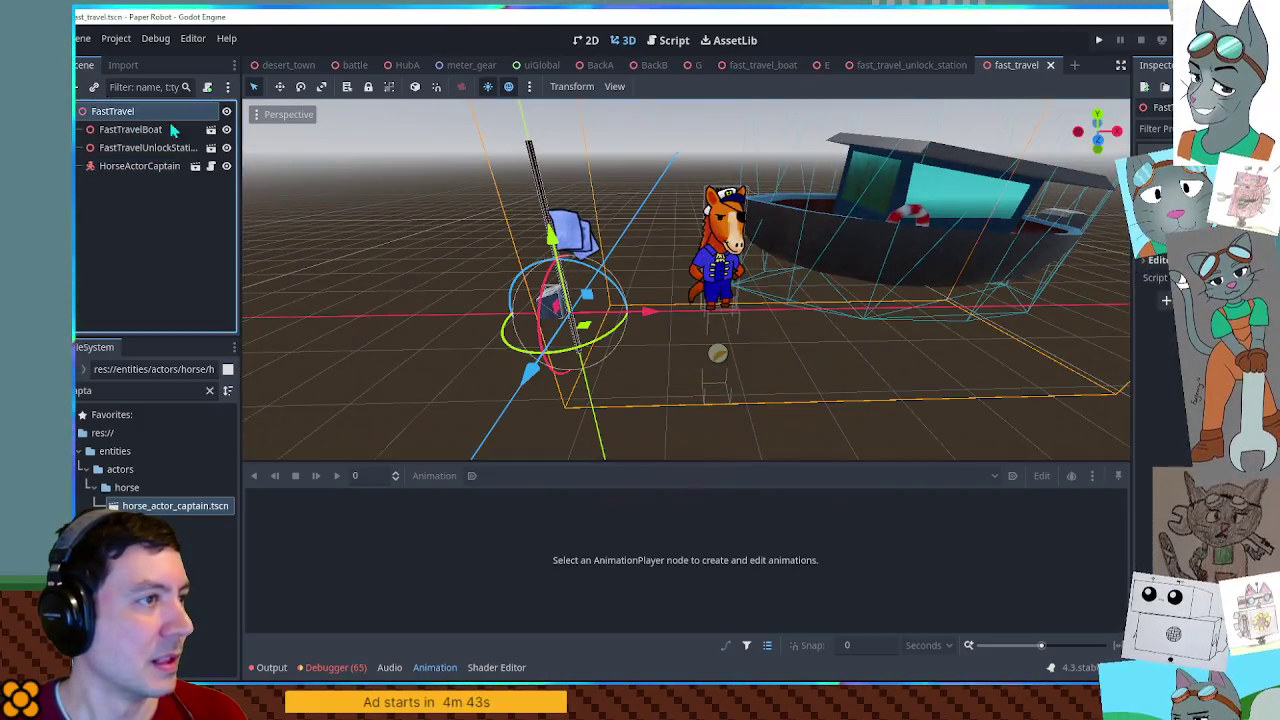
click(826, 65)
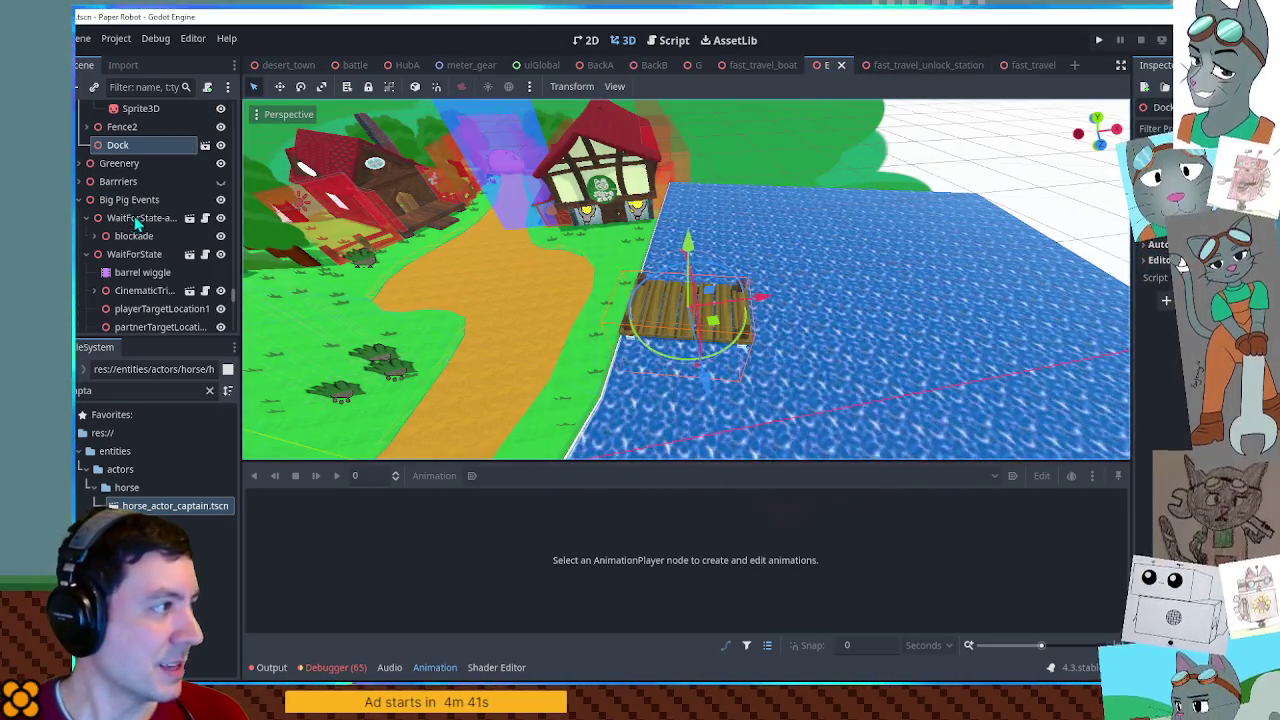
triple_click(140, 390)
text(fast)
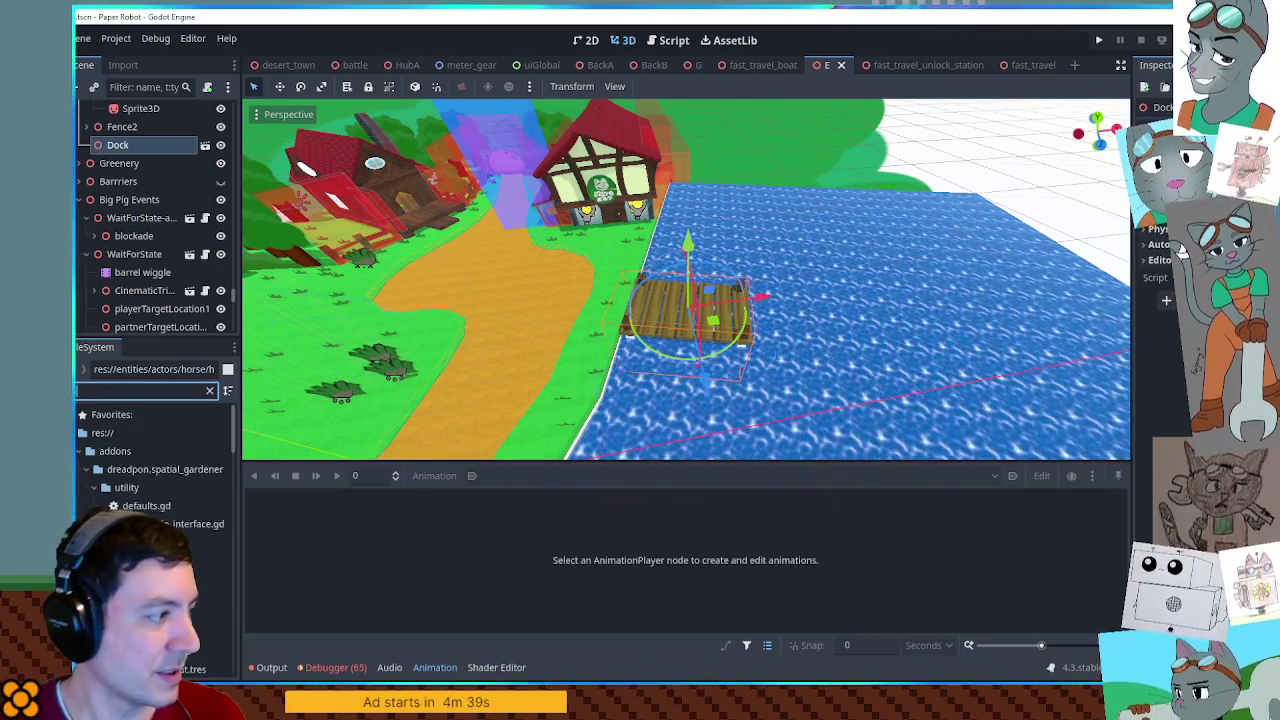
text( tra)
drag(175, 524, 130, 145)
right_click(138, 162)
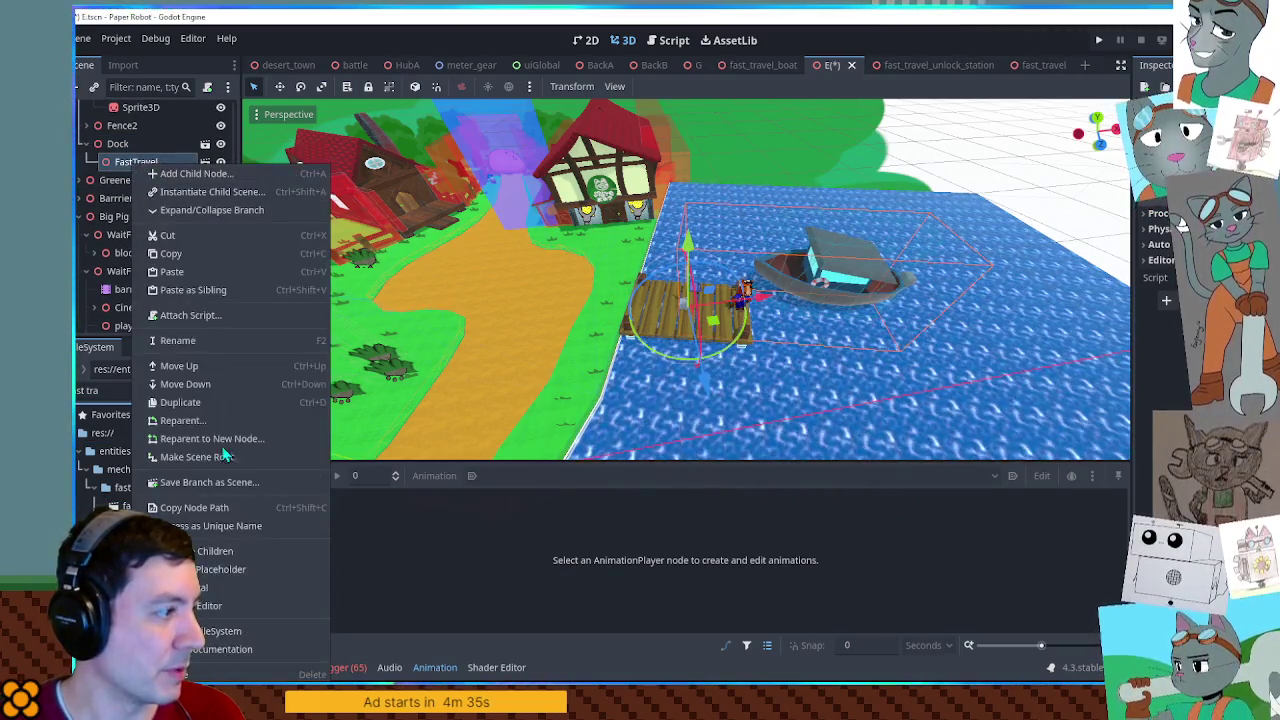
click(232, 551)
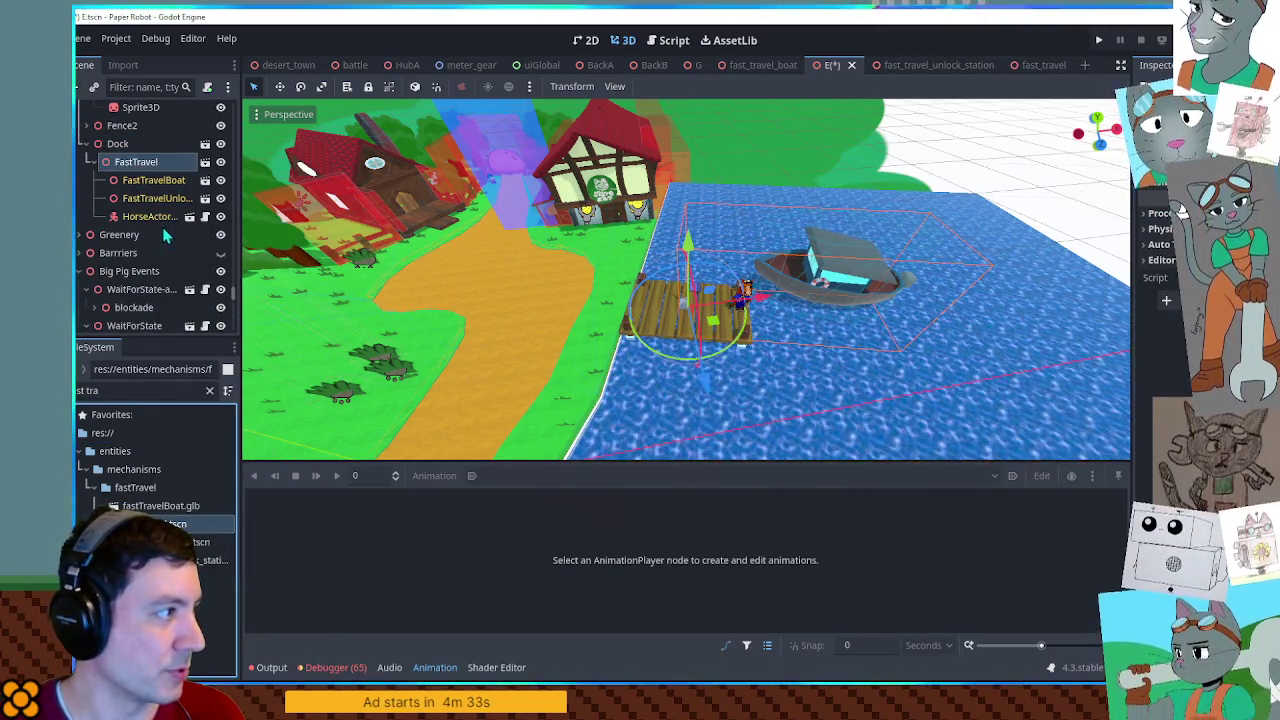
Move the FastTravelBoat up against the dock and frame the view on it
click(145, 181)
drag(835, 262, 745, 287)
key(f)
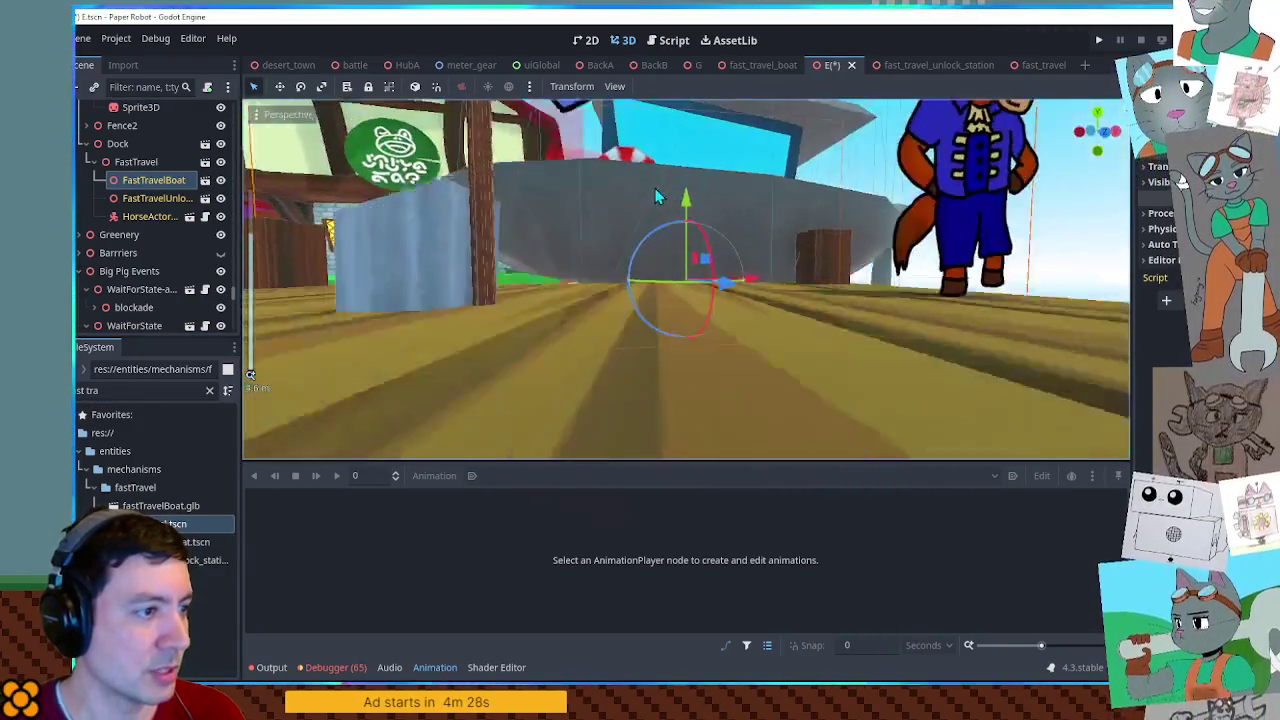
mouse_move(655, 188)
mouse_down()
mouse_move(650, 247)
mouse_move(828, 197)
mouse_move(749, 209)
mouse_move(778, 292)
mouse_move(728, 273)
mouse_up()
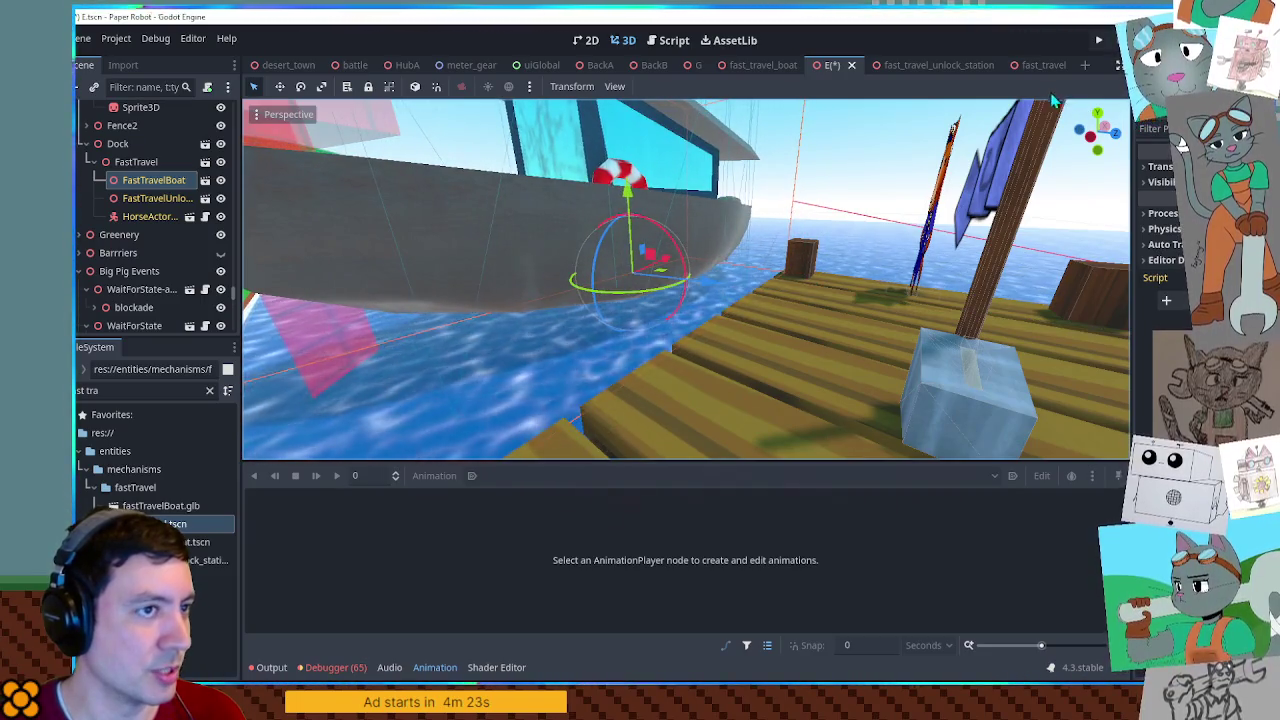
click(1044, 66)
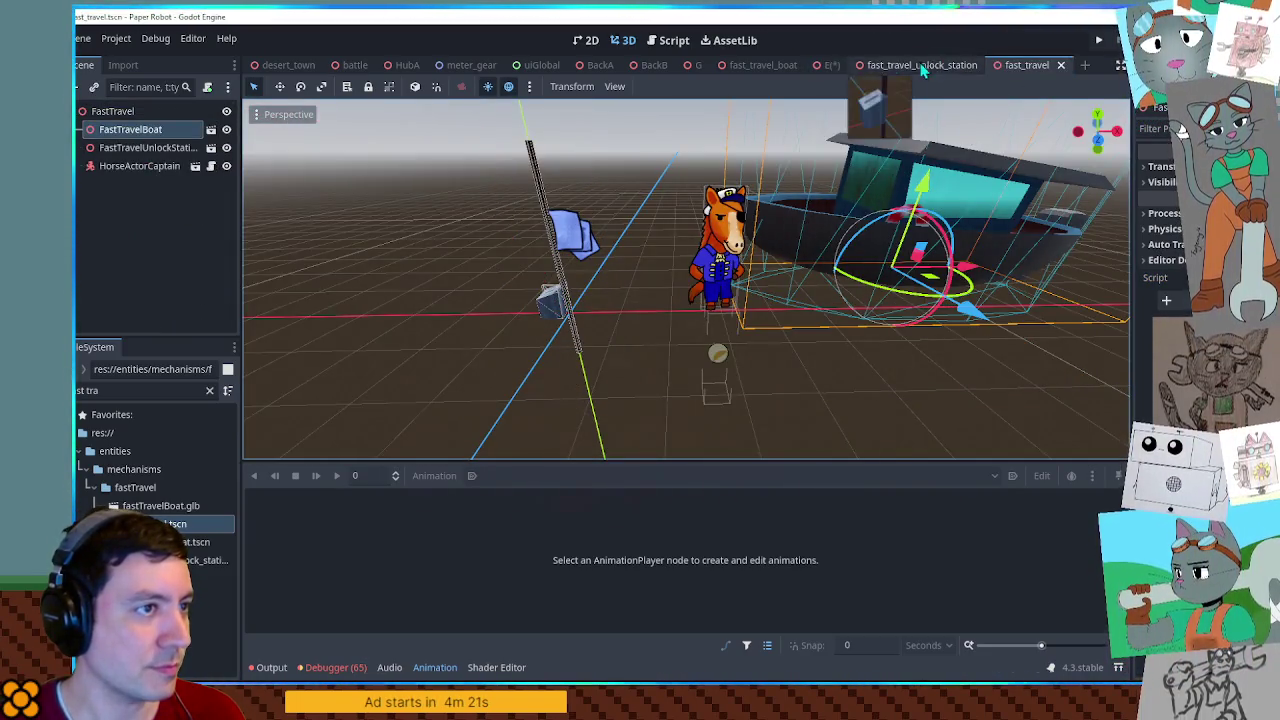
Inspect the town dock and boat from low water-side, top-down and angled views
click(828, 66)
drag(632, 228, 645, 232)
scroll(645, 232, down, 3)
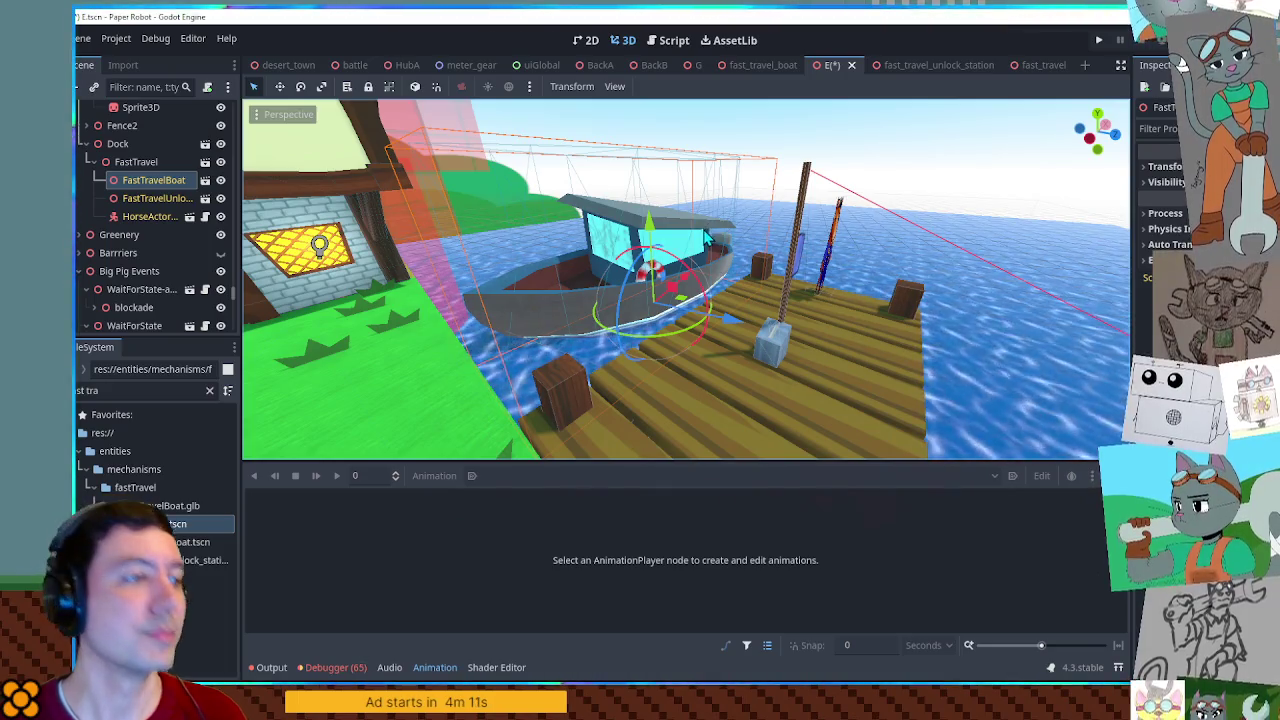
drag(835, 240, 900, 200)
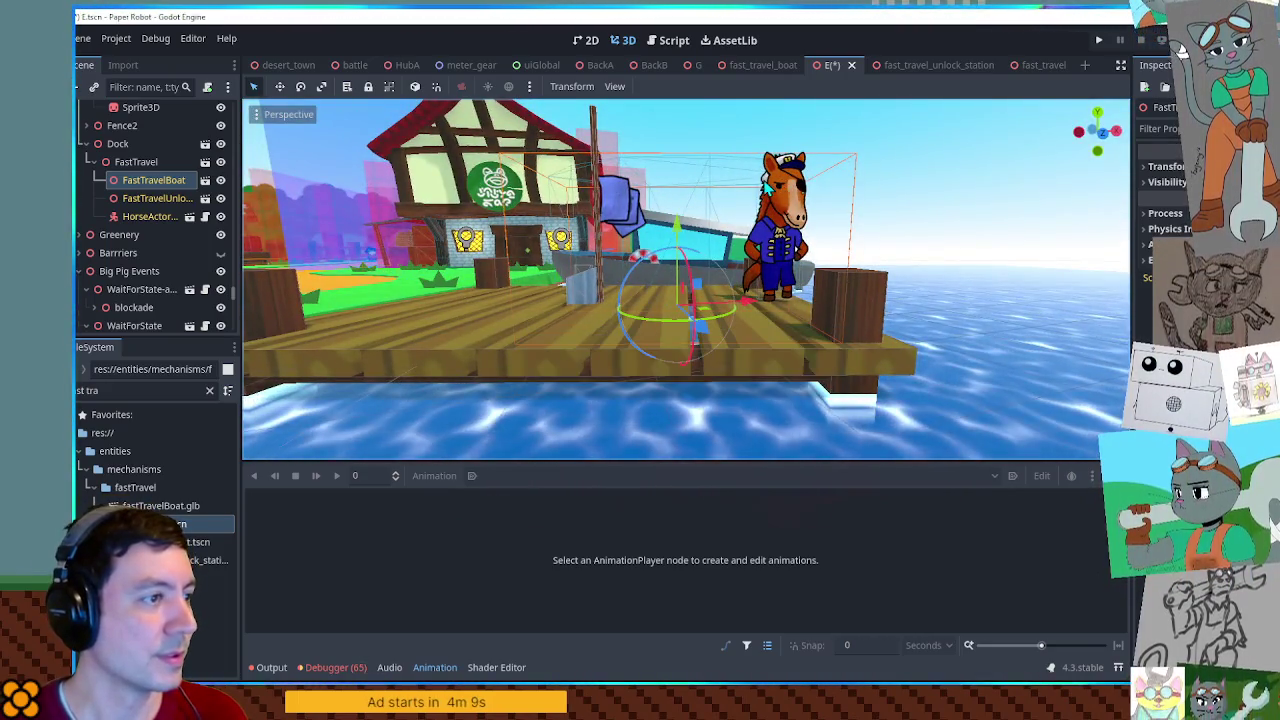
click(1033, 65)
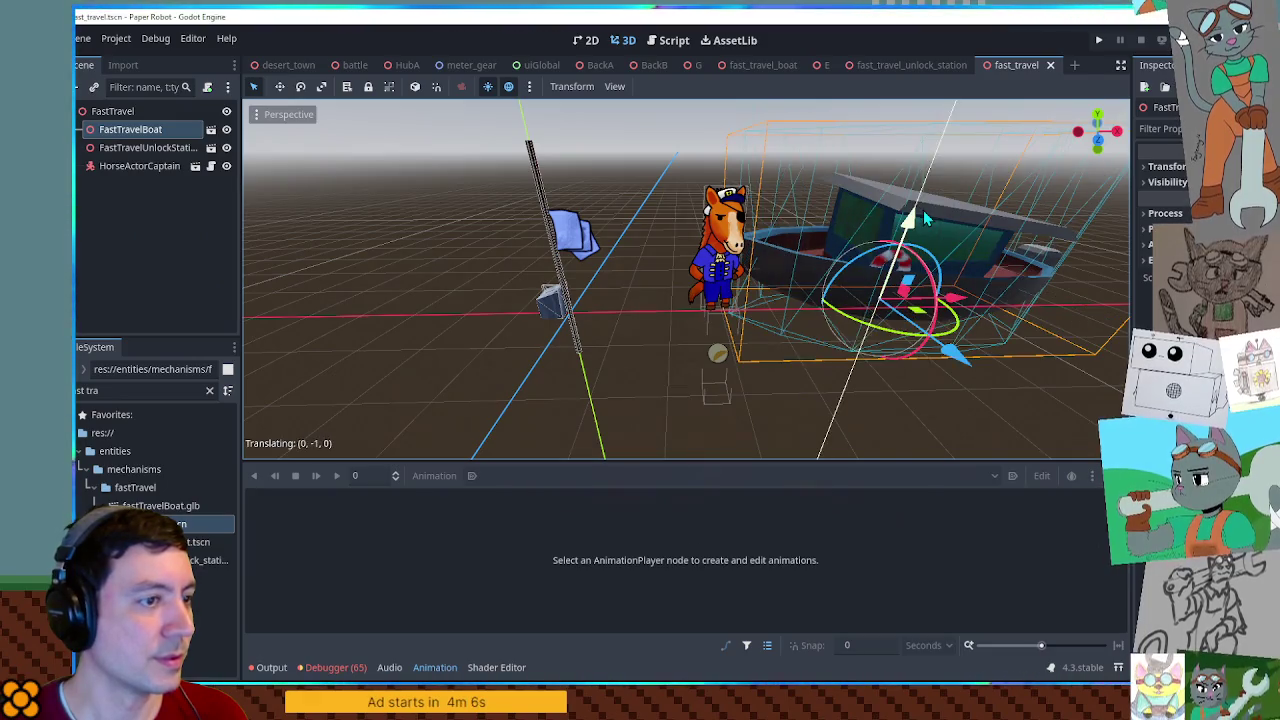
click(826, 65)
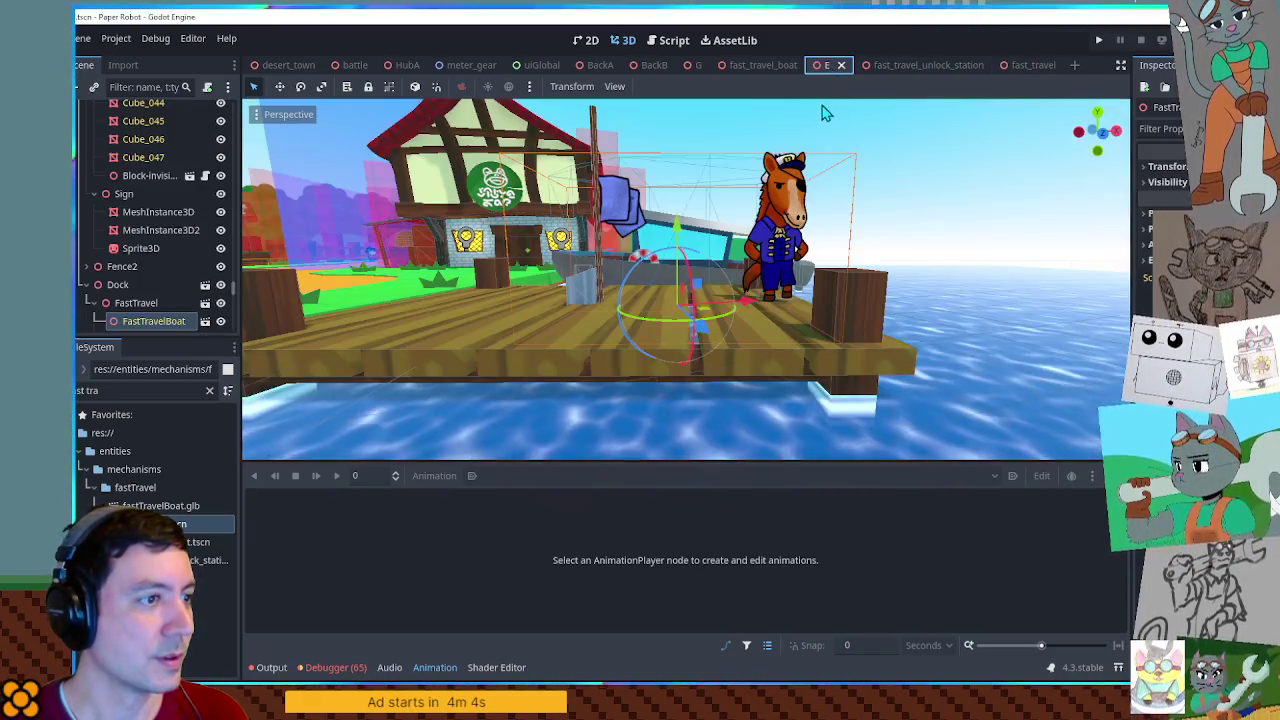
drag(730, 228, 758, 256)
scroll(685, 279, down, 3)
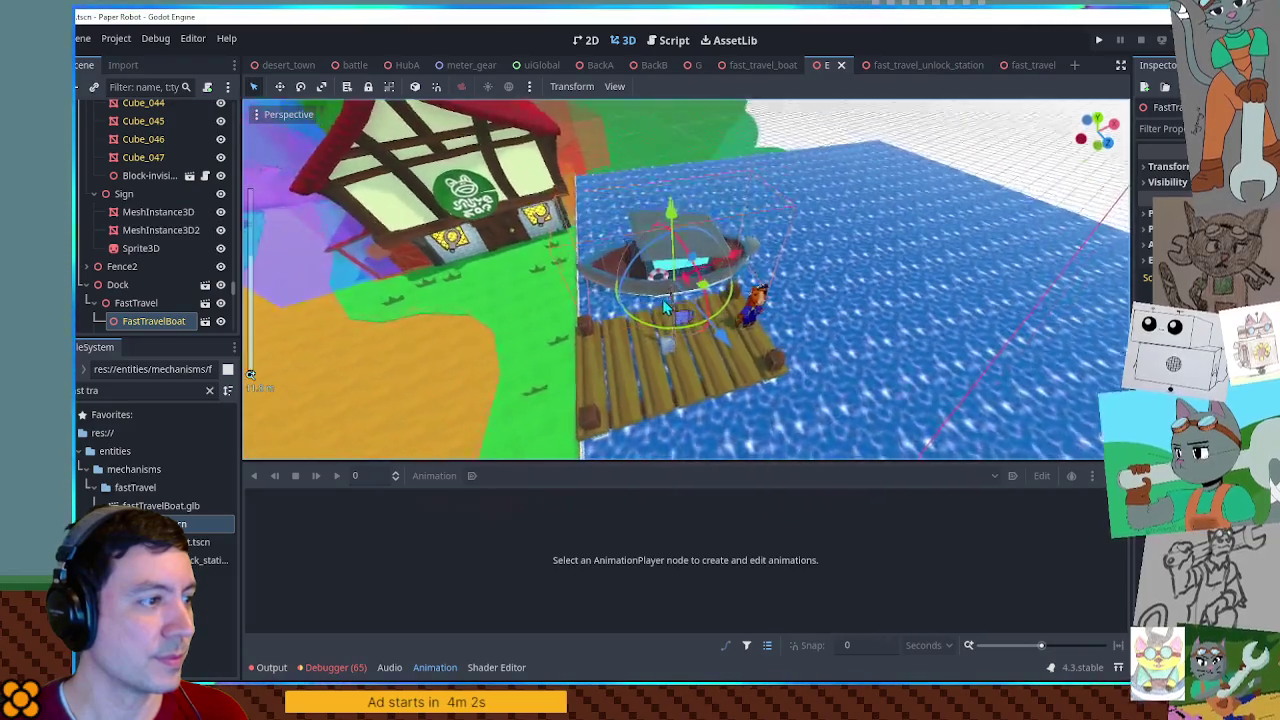
key(KP_7)
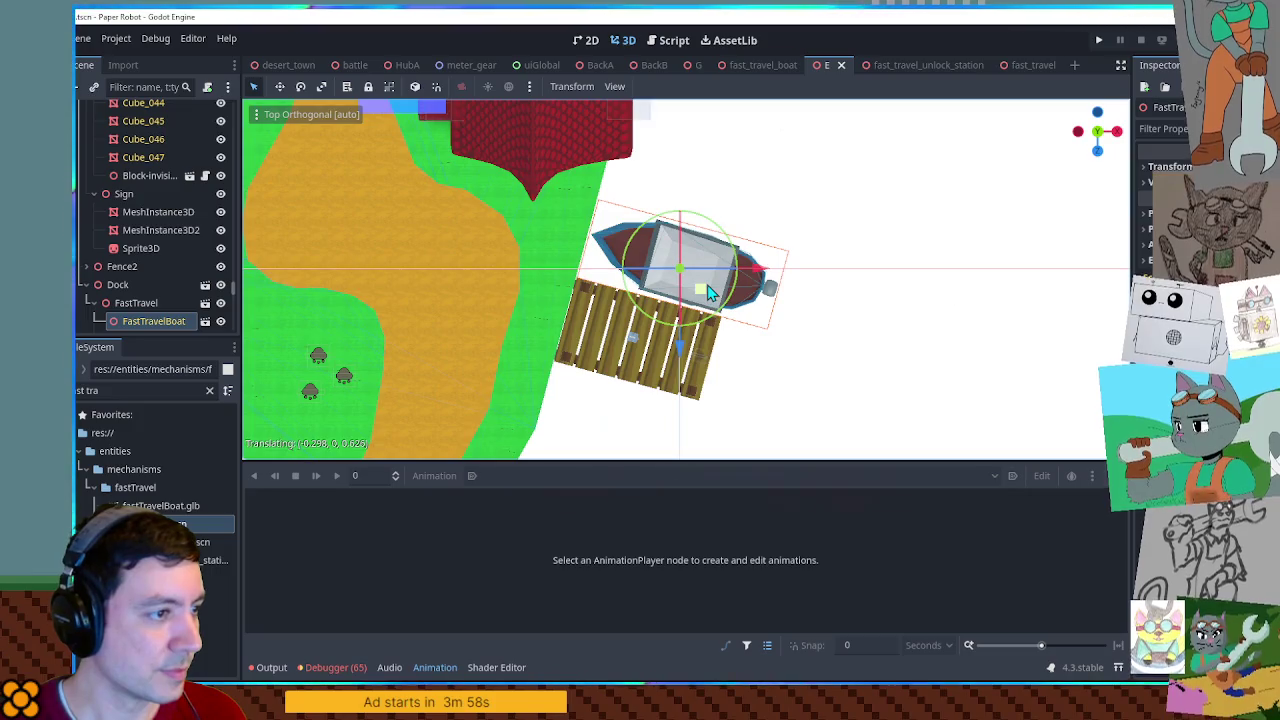
mouse_move(725, 312)
mouse_down()
mouse_move(789, 129)
mouse_move(687, 280)
mouse_up()
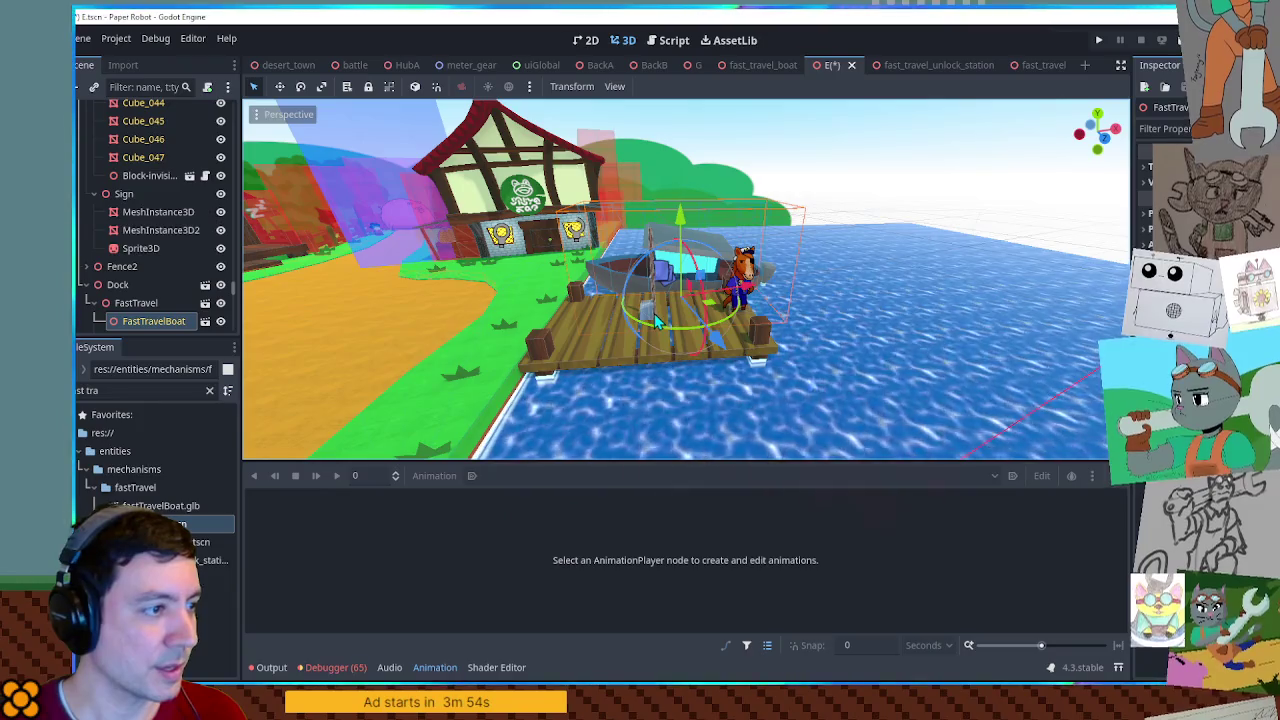
Move the unlock station off the dock toward shore and the horse captain onto the dock
click(657, 320)
scroll(680, 328, down, 3)
mouse_move(686, 333)
mouse_down()
mouse_move(560, 410)
mouse_move(618, 360)
mouse_move(625, 300)
mouse_move(605, 350)
mouse_move(615, 368)
mouse_move(603, 362)
mouse_move(618, 368)
mouse_move(703, 275)
mouse_move(803, 308)
mouse_move(663, 309)
mouse_move(575, 285)
mouse_move(628, 310)
mouse_up()
click(618, 368)
scroll(577, 338, up, 3)
scroll(628, 310, down, 5)
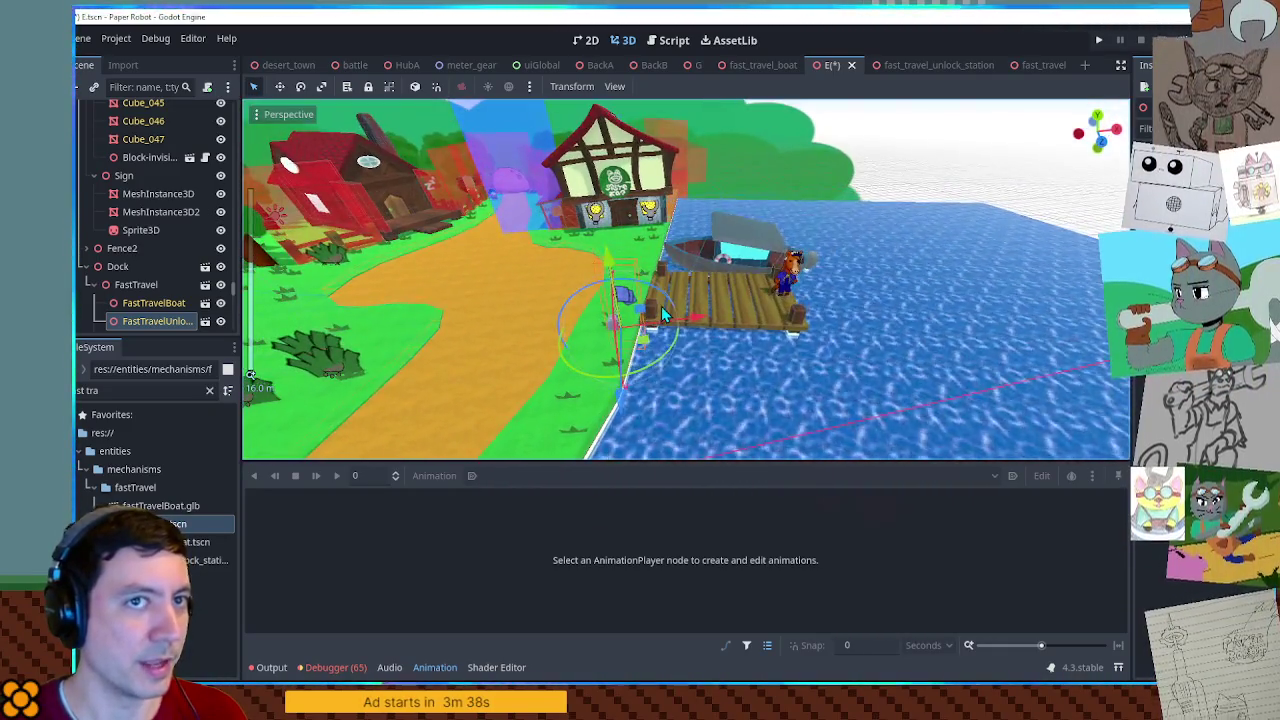
drag(793, 290, 764, 300)
Run the game, walk the cat onto the dock by the horse captain and boat, then close it
key(F5)
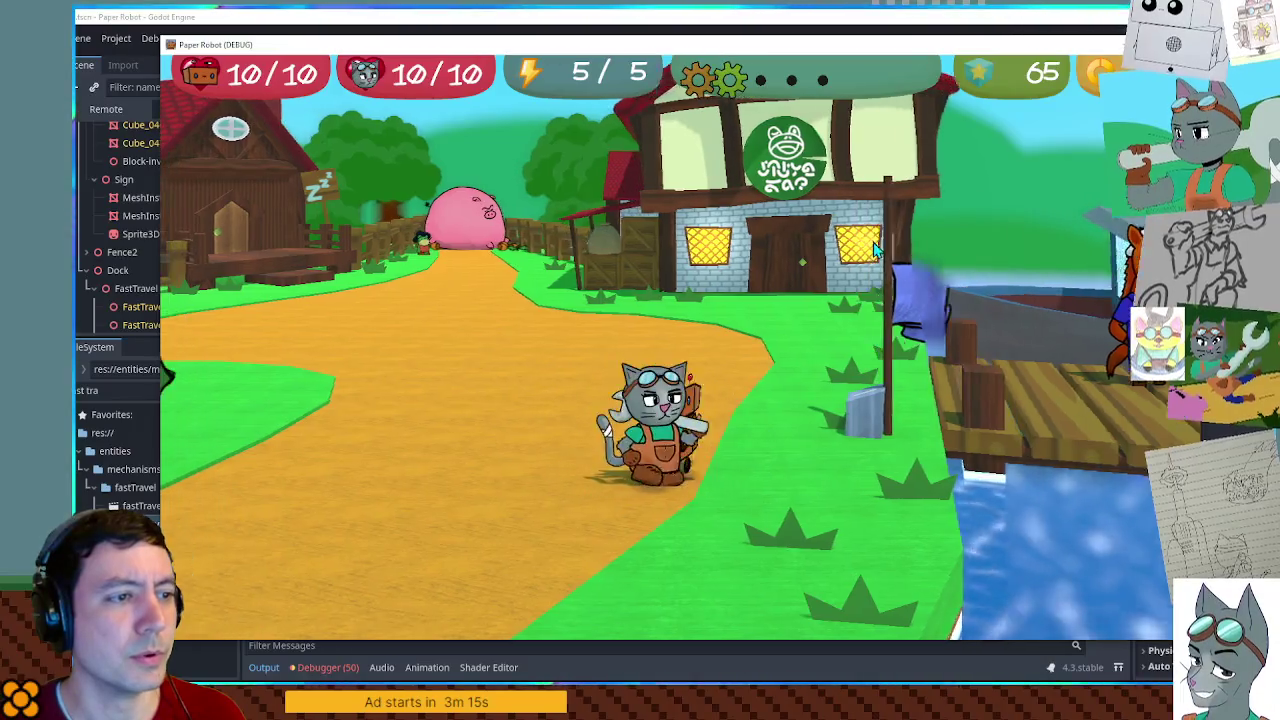
key(Right)
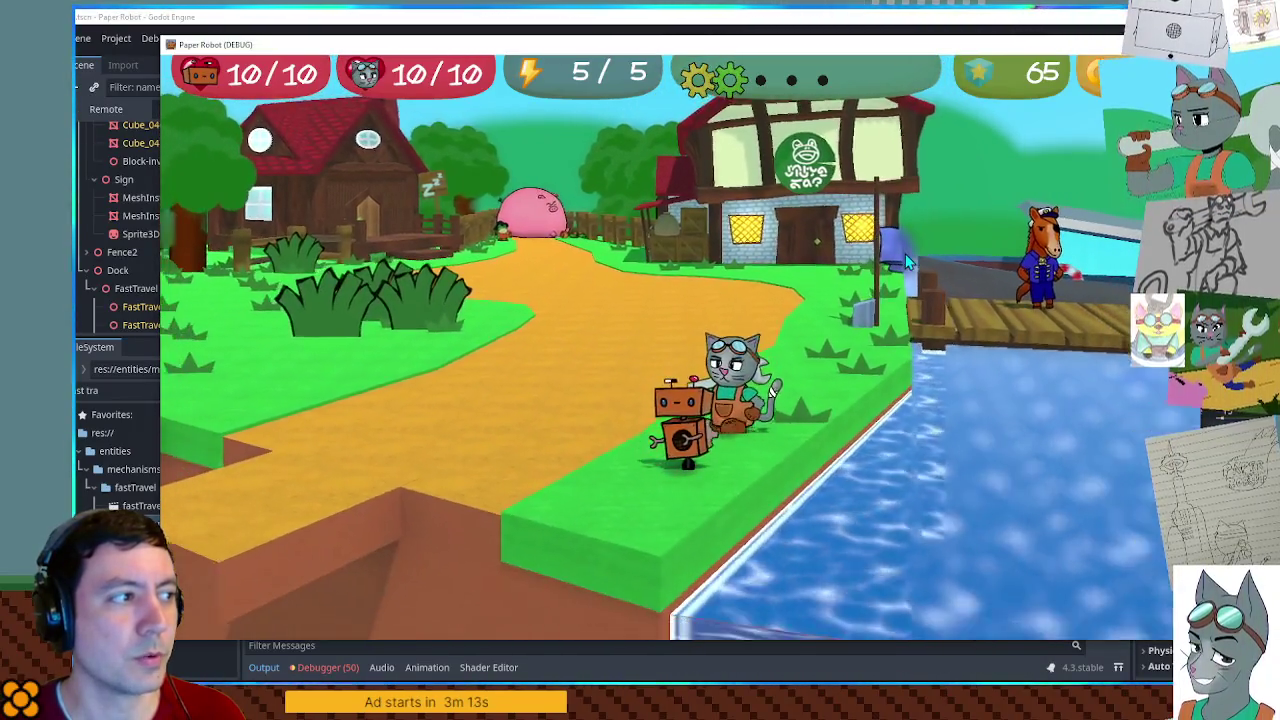
key(Right)
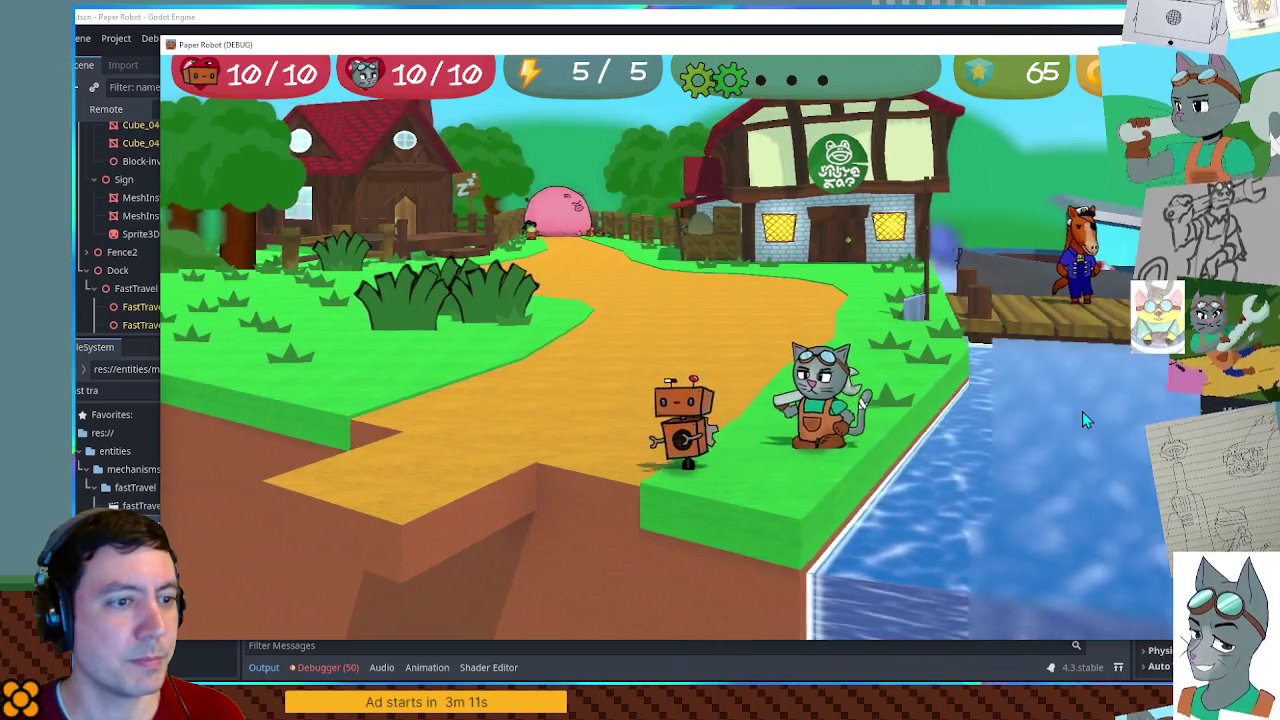
key(Left)
key(Down)
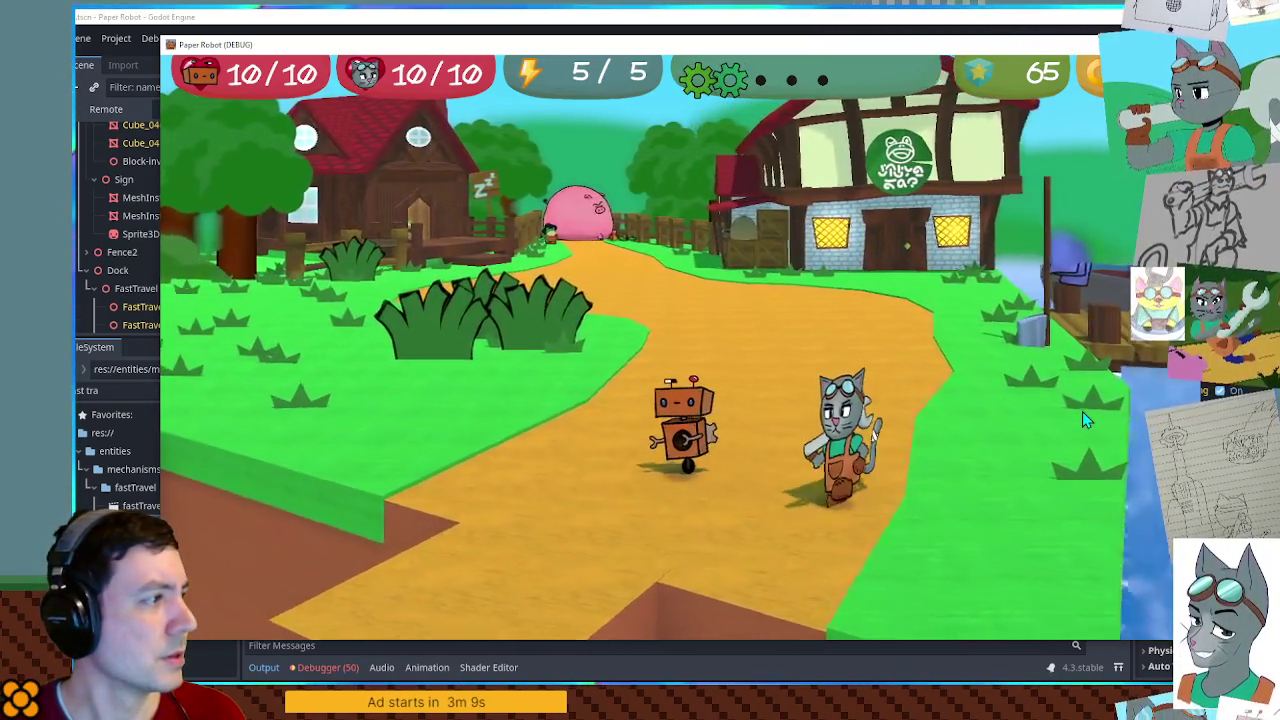
key(Left)
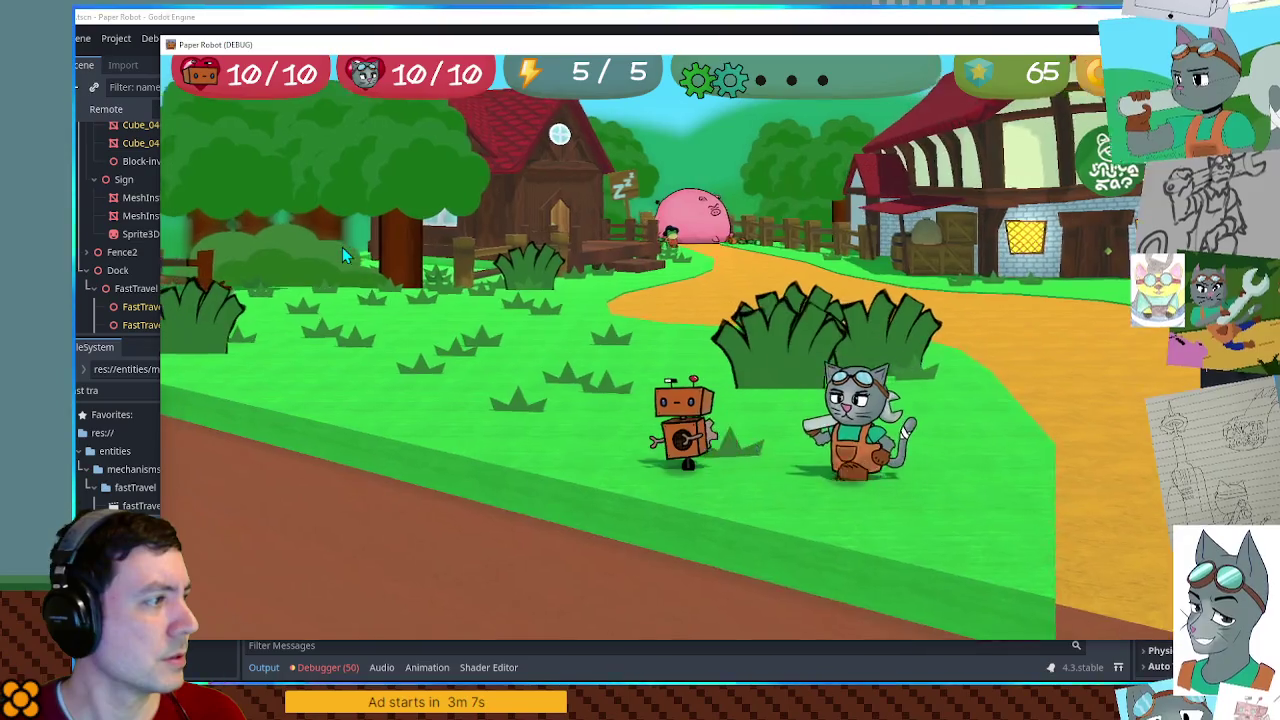
key(Left)
key(Left)
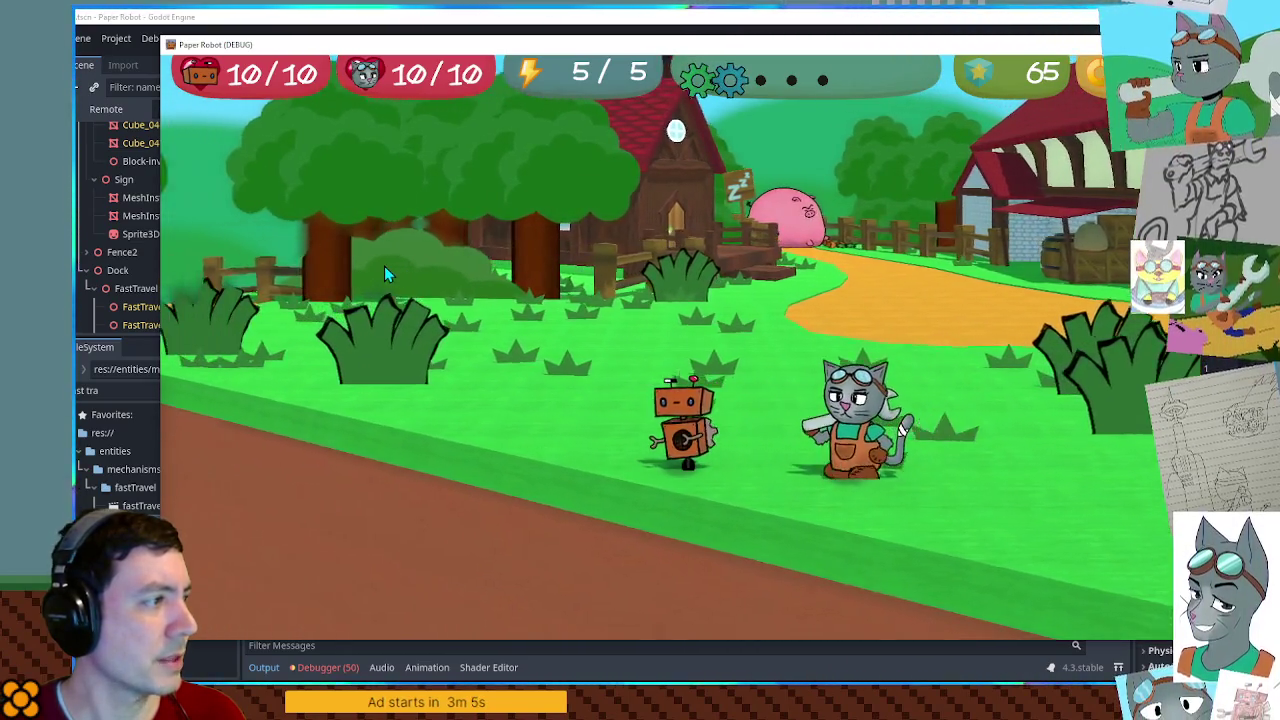
key(Left)
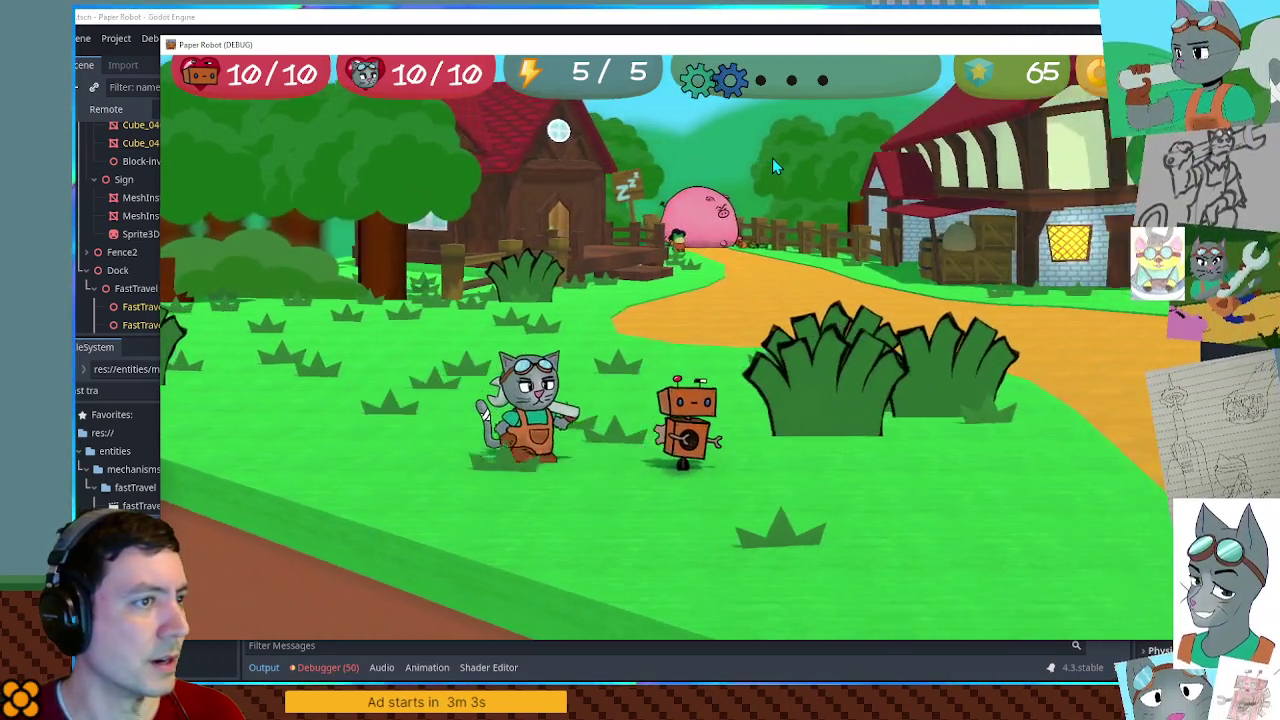
key(Right)
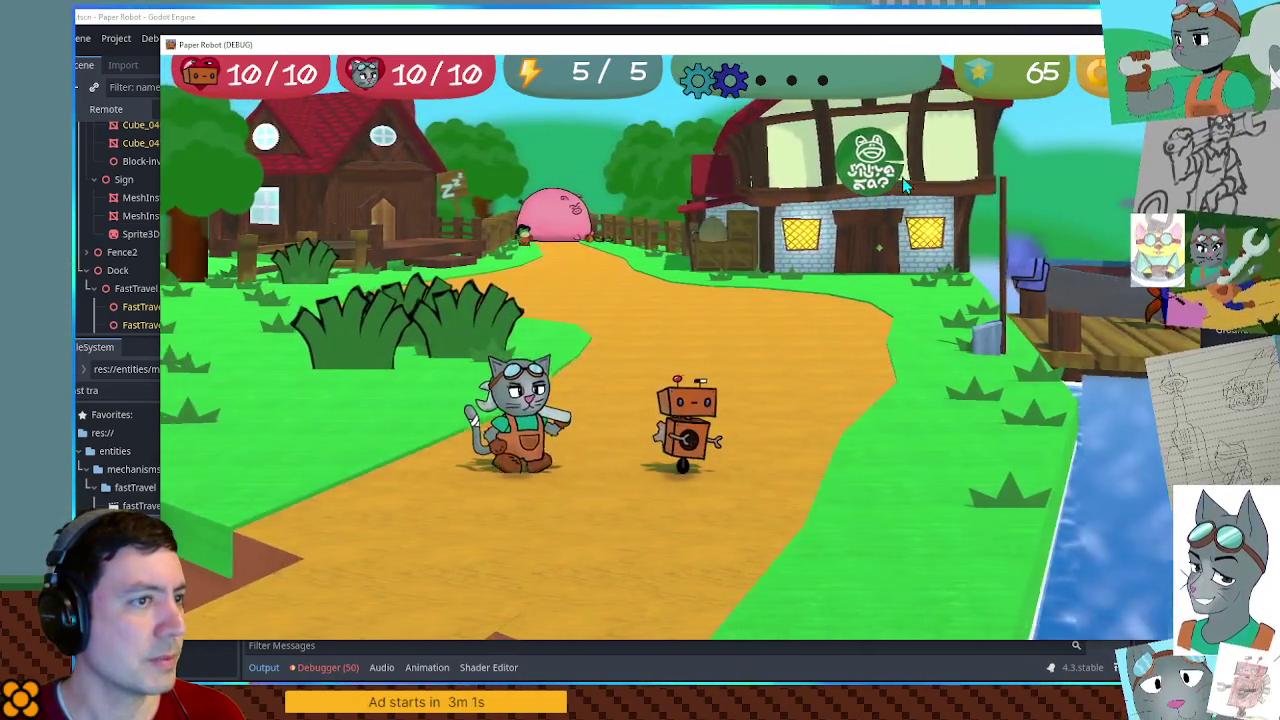
key(Right)
key(Up)
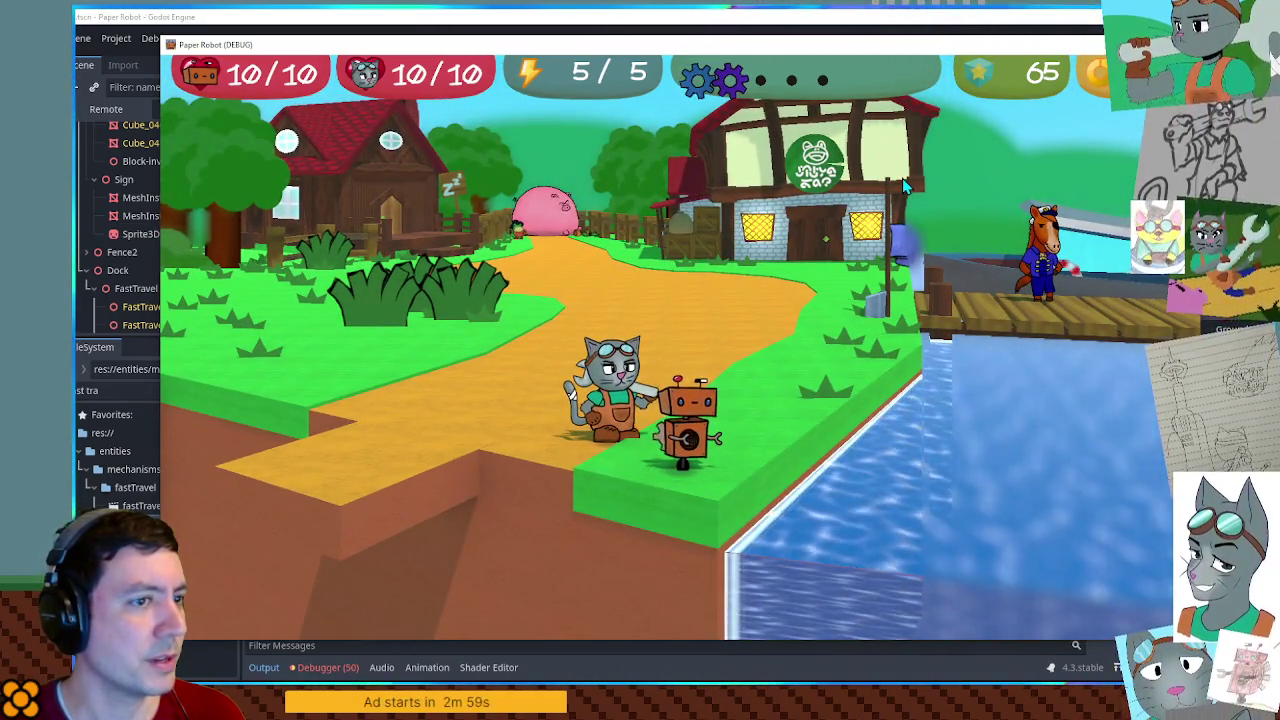
key(Left)
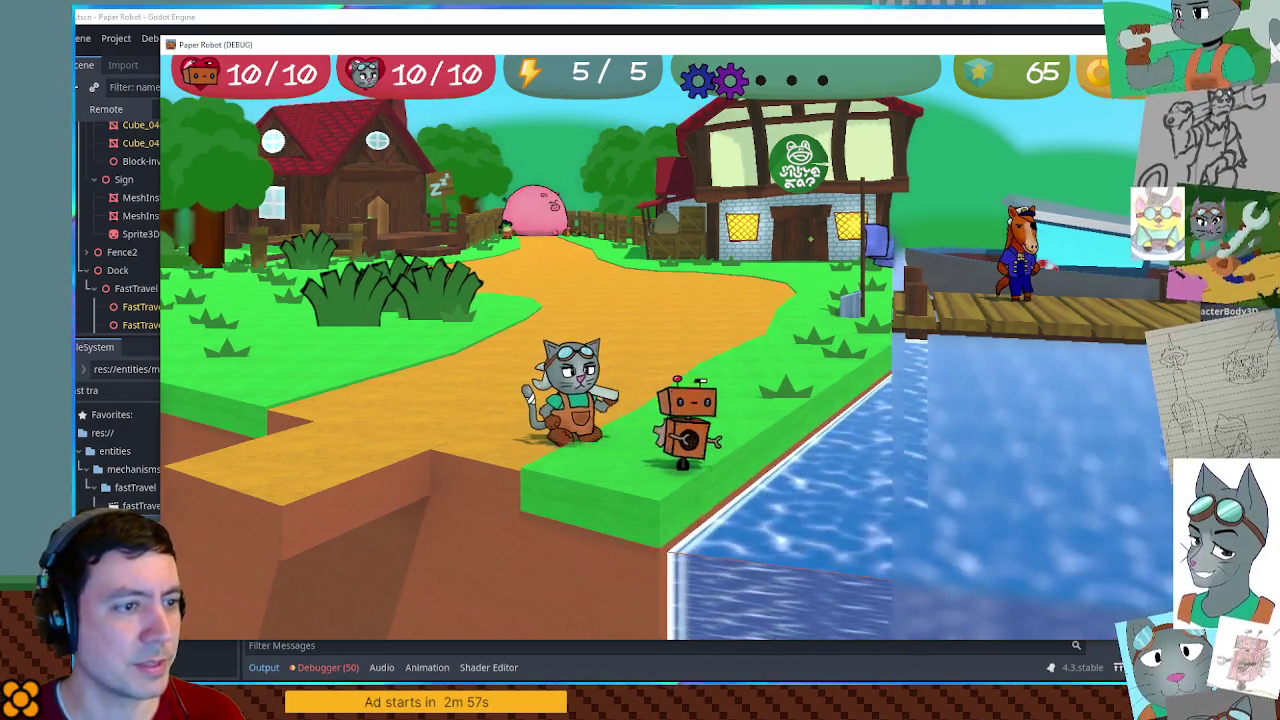
key(Down)
key(Right)
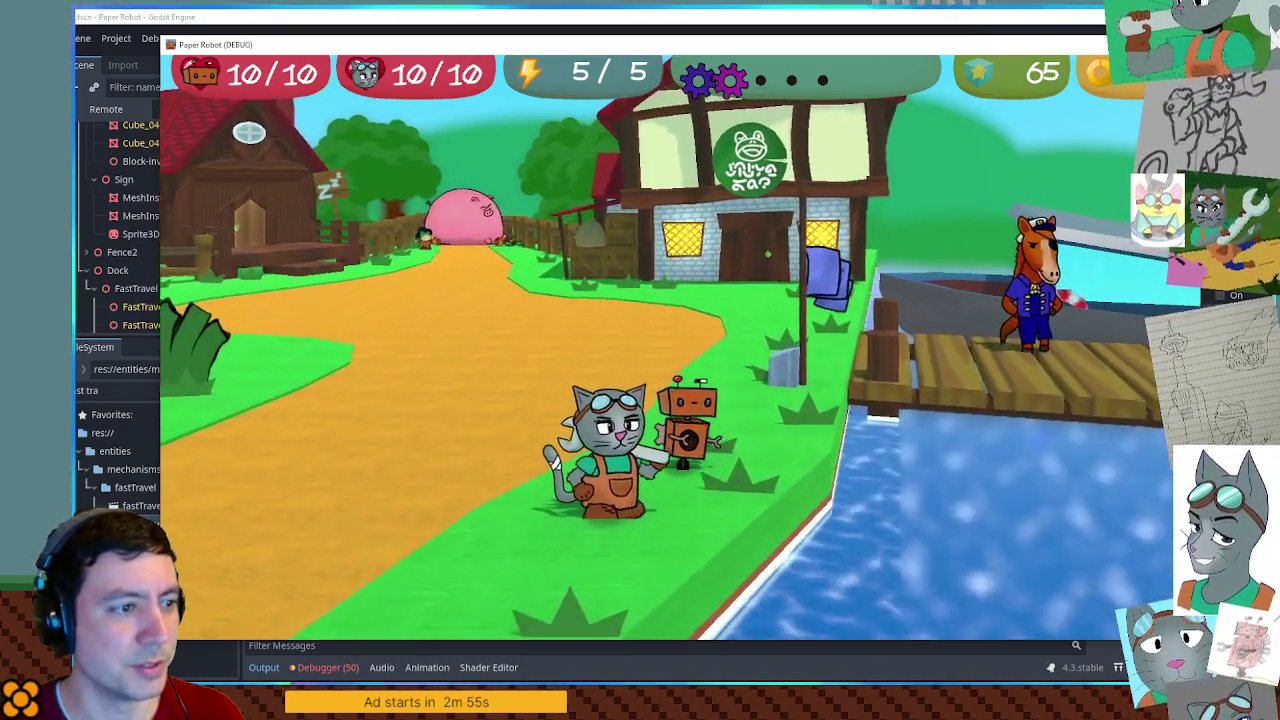
key(Right)
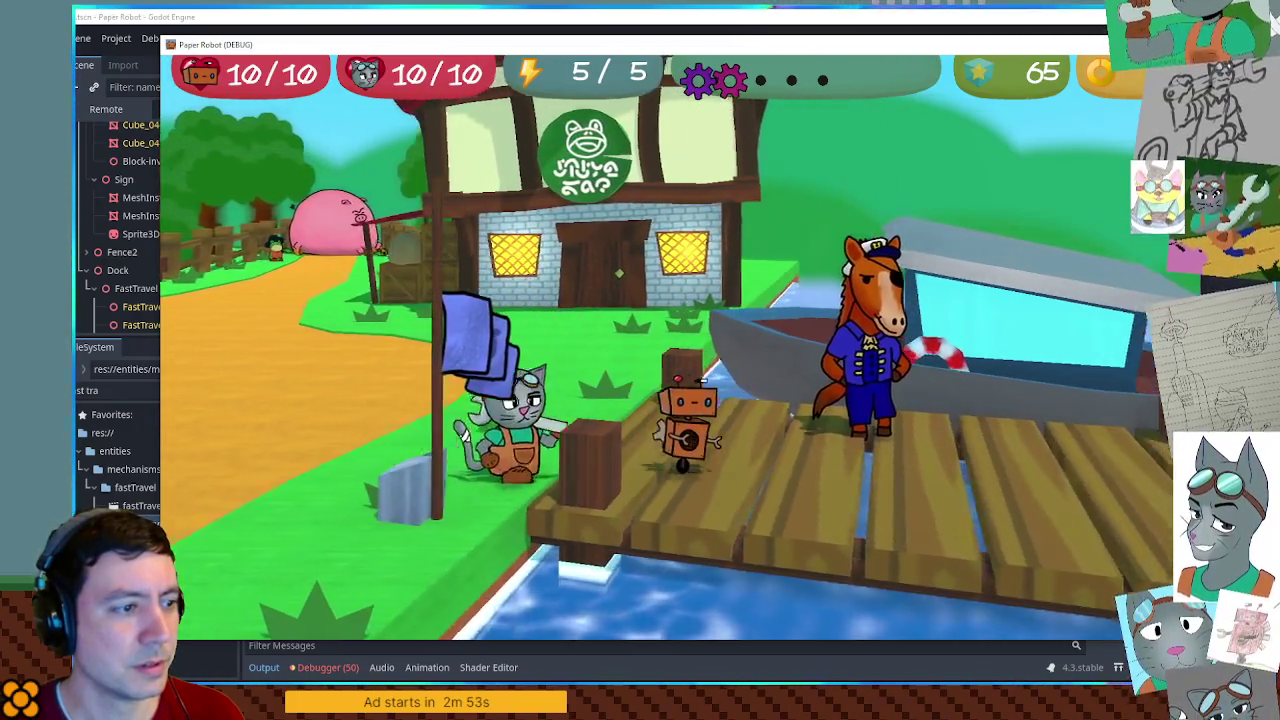
key(Right)
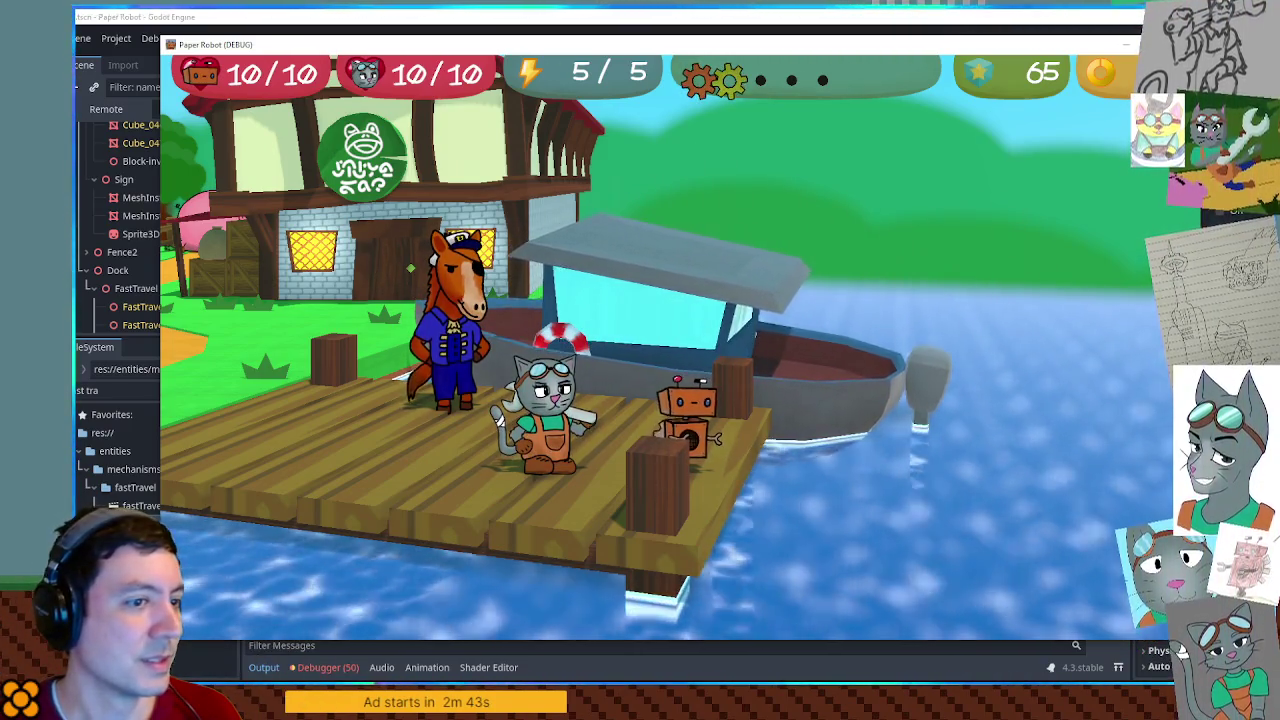
key(F8)
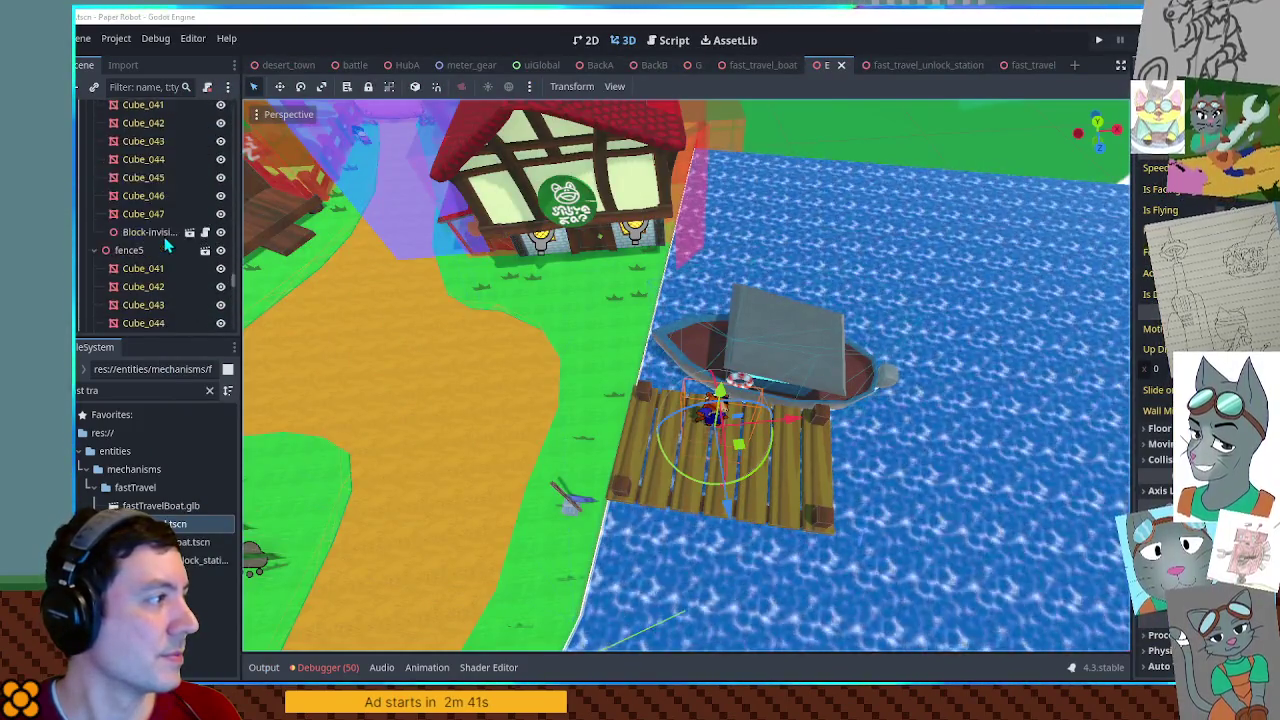
Filter the scene tree for 'camera' and frame the view on the CameraLocation node
click(148, 88)
text(camera)
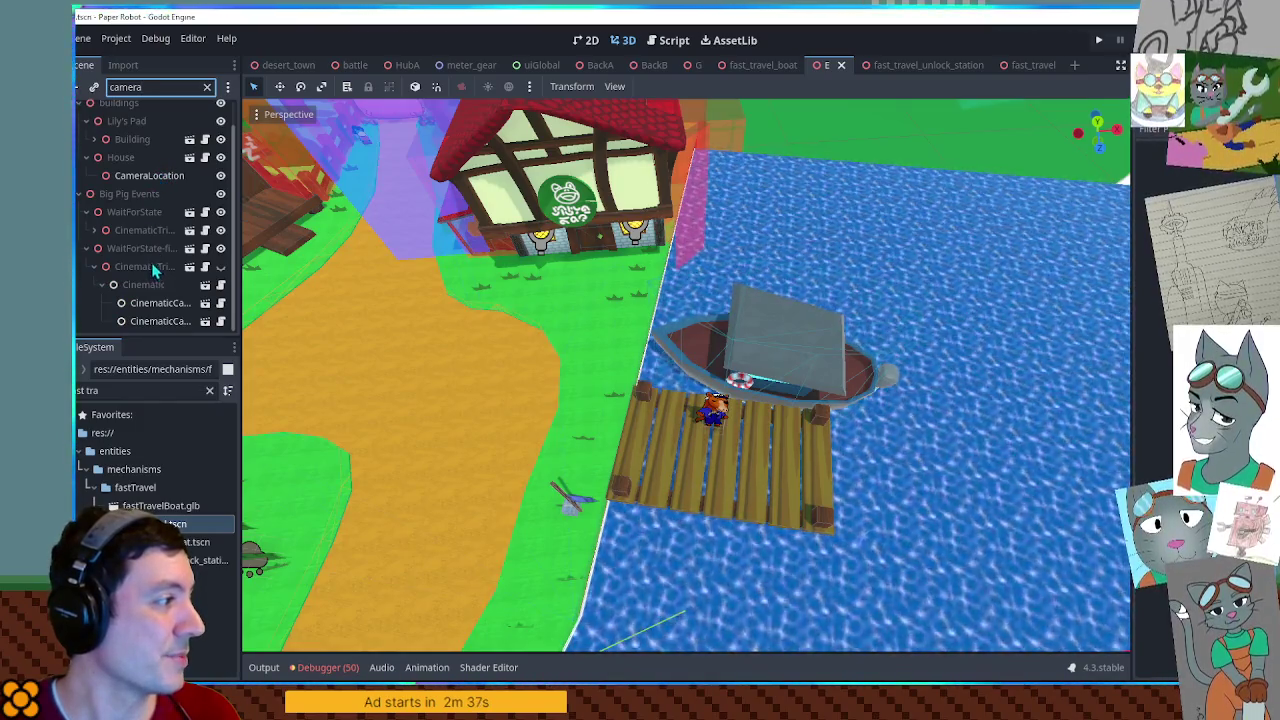
scroll(155, 250, up, 1)
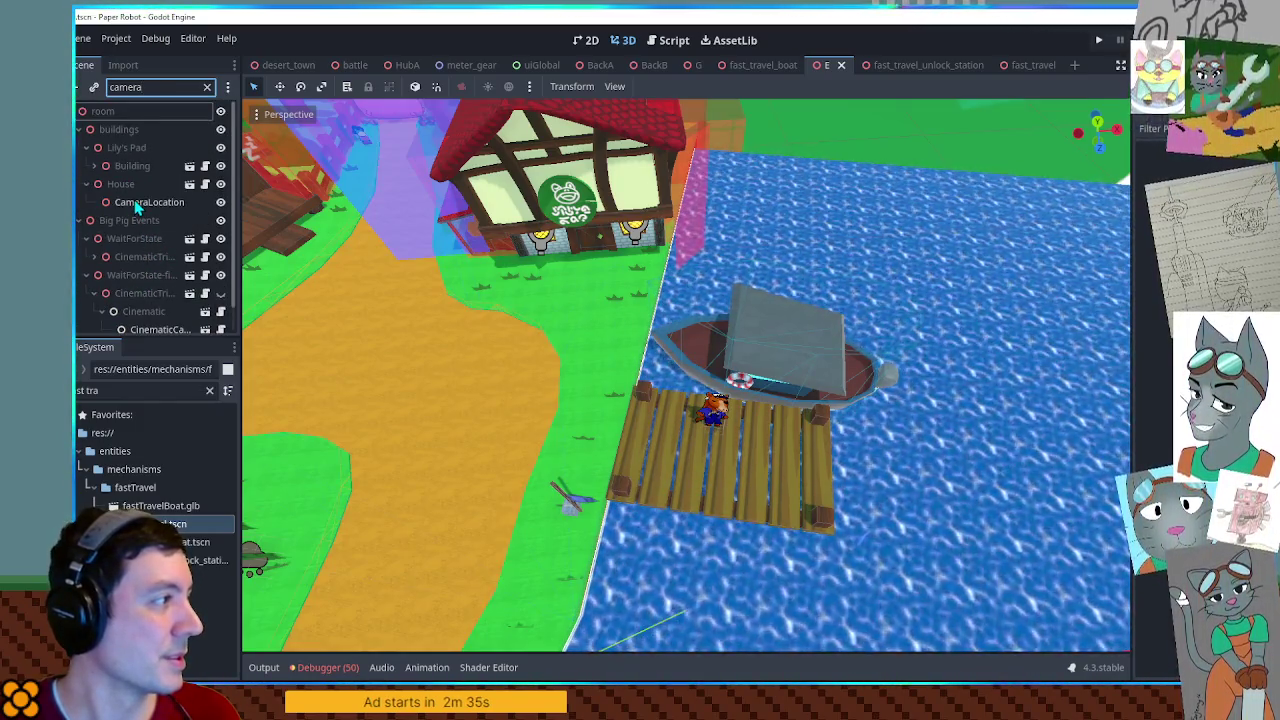
double_click(140, 203)
mouse_move(490, 322)
mouse_down()
mouse_move(485, 295)
mouse_move(571, 366)
mouse_move(708, 368)
mouse_move(594, 380)
mouse_move(629, 394)
mouse_move(230, 265)
mouse_up()
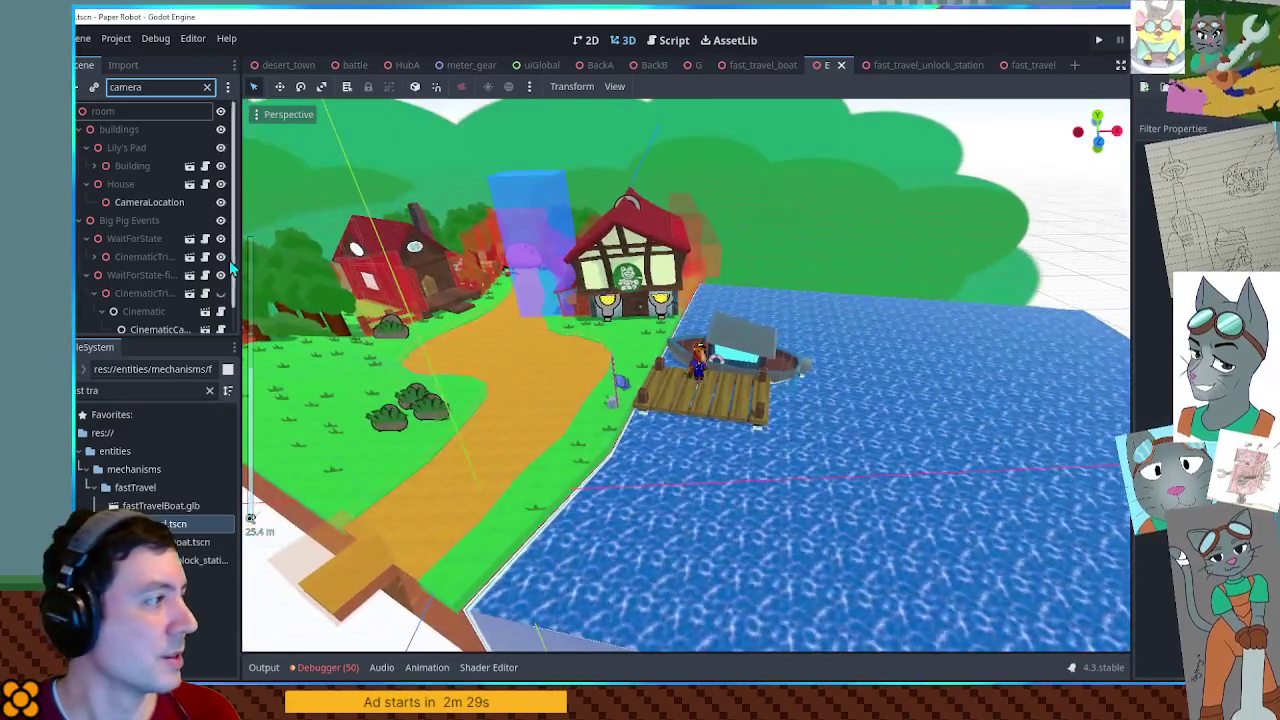
Change the scene tree filter to 'zone' and browse the matching nodes
double_click(157, 87)
text(zone)
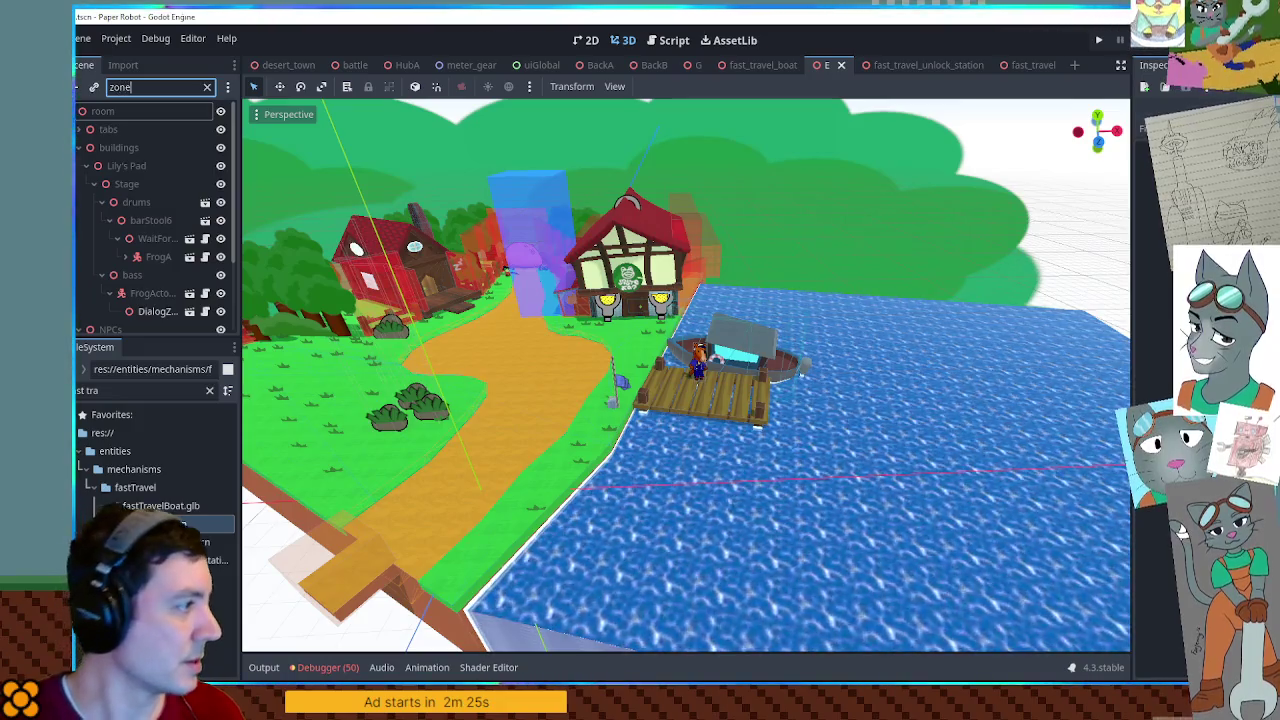
scroll(167, 288, down, 3)
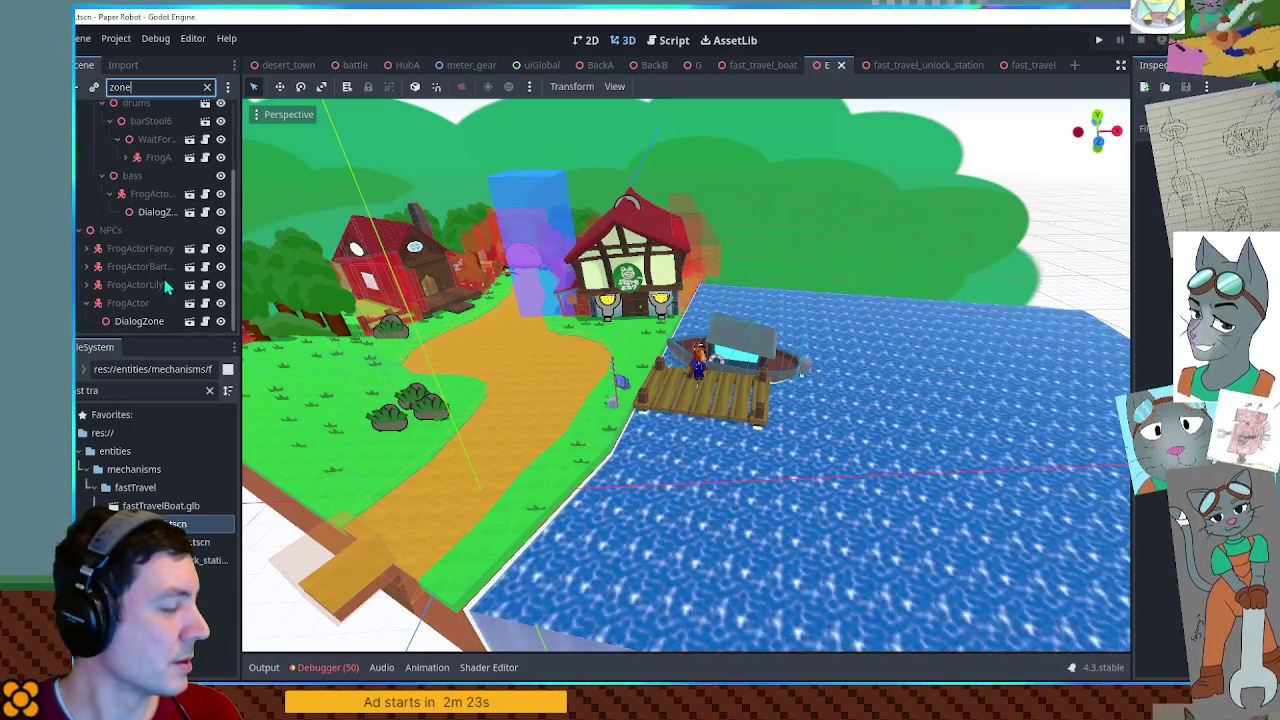
scroll(167, 288, up, 3)
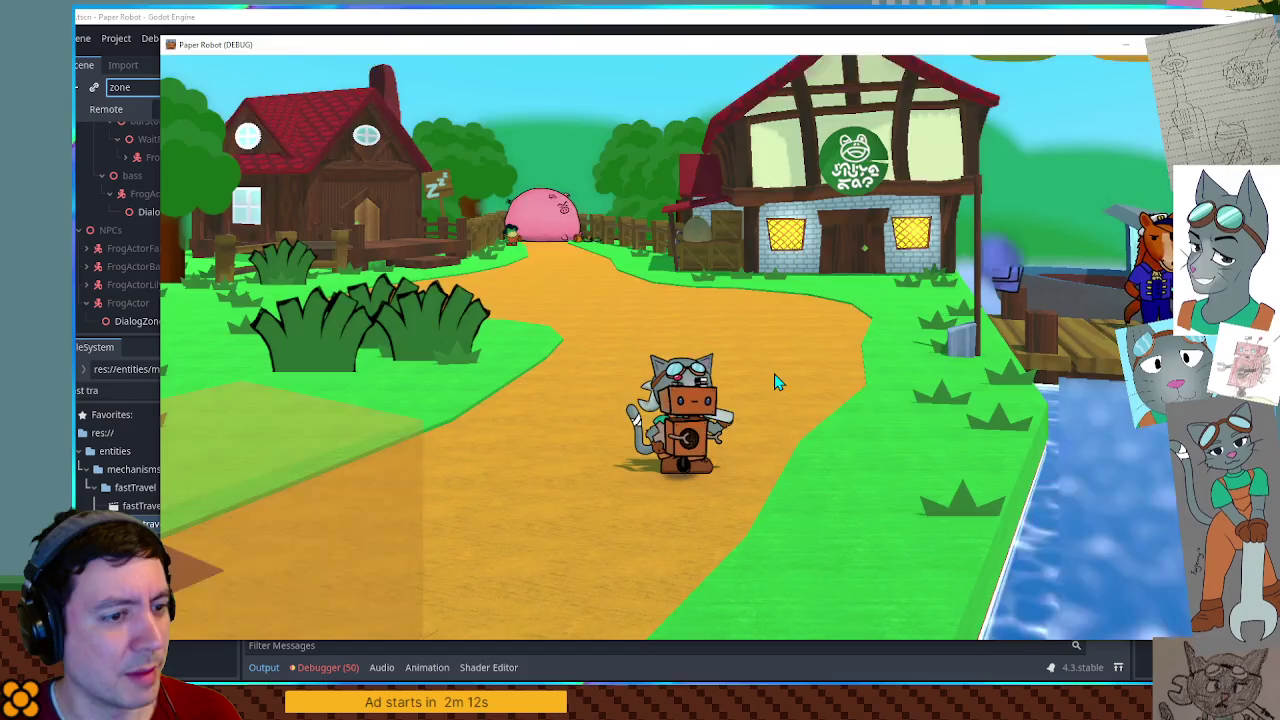
Walk the cat with WASD past the robot, across the grass toward the trees and fence, then stop the game
key(d)
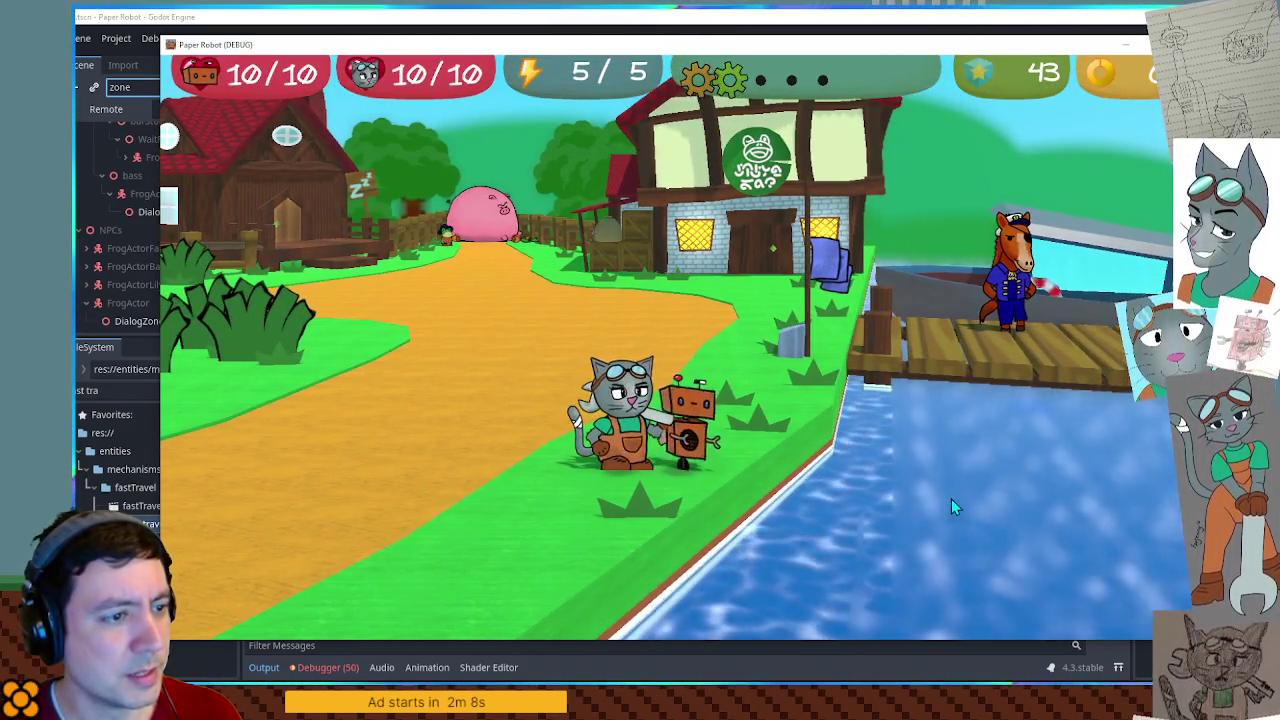
key(s)
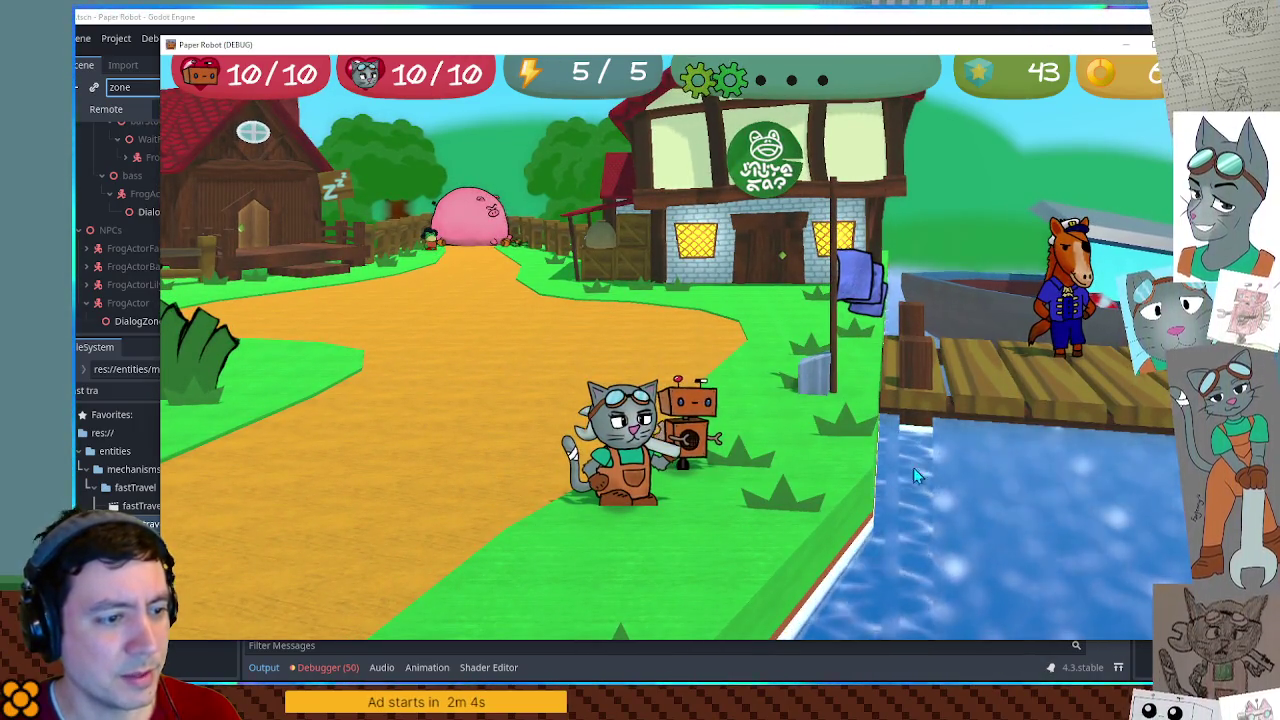
key(w)
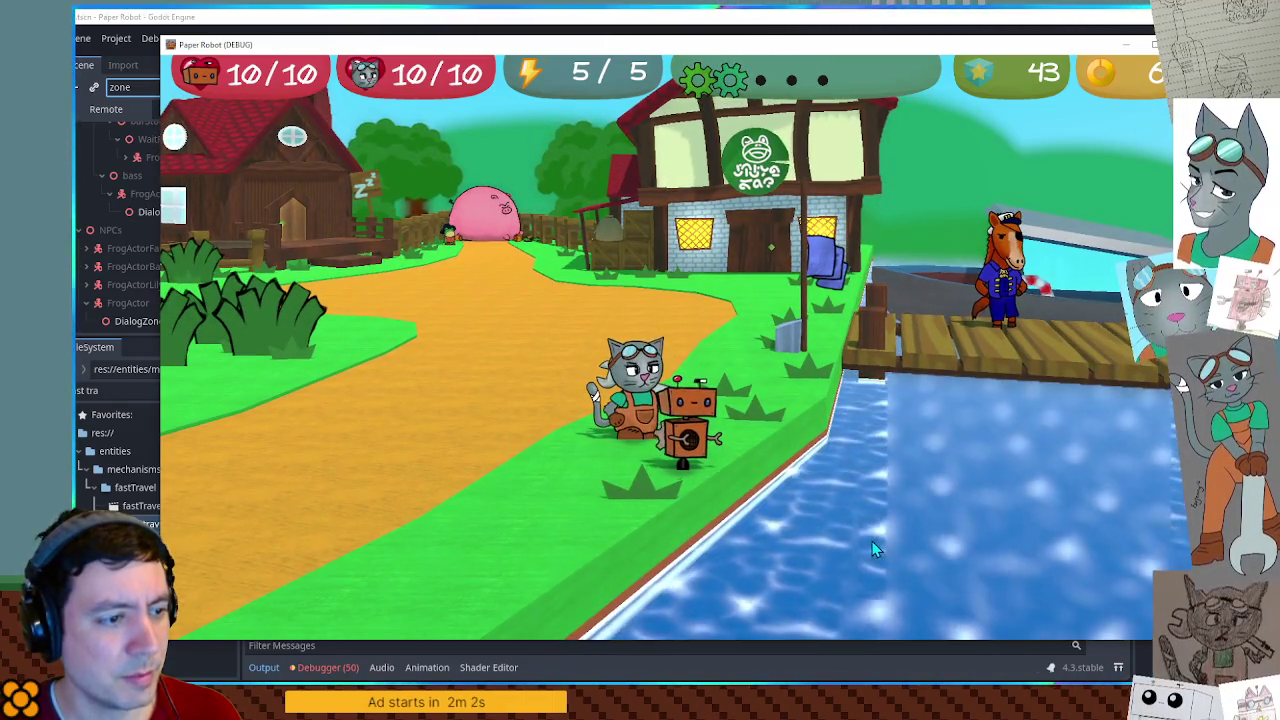
key(d)
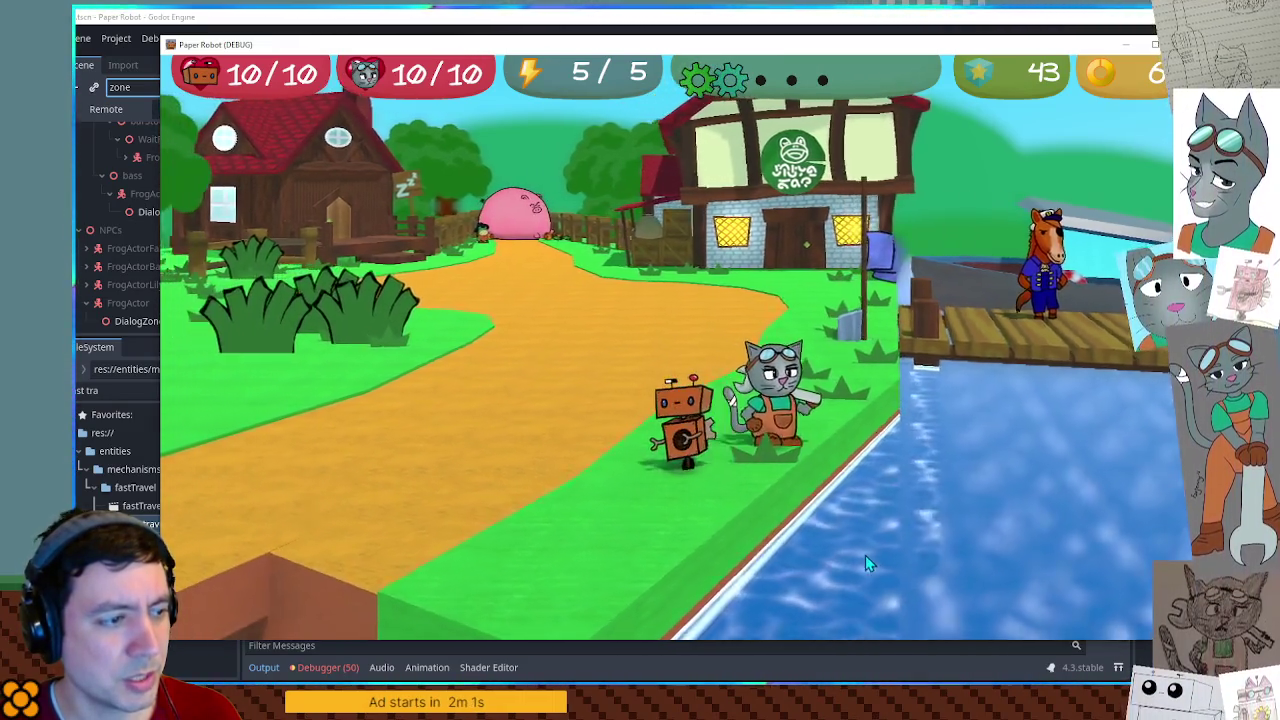
key(a)
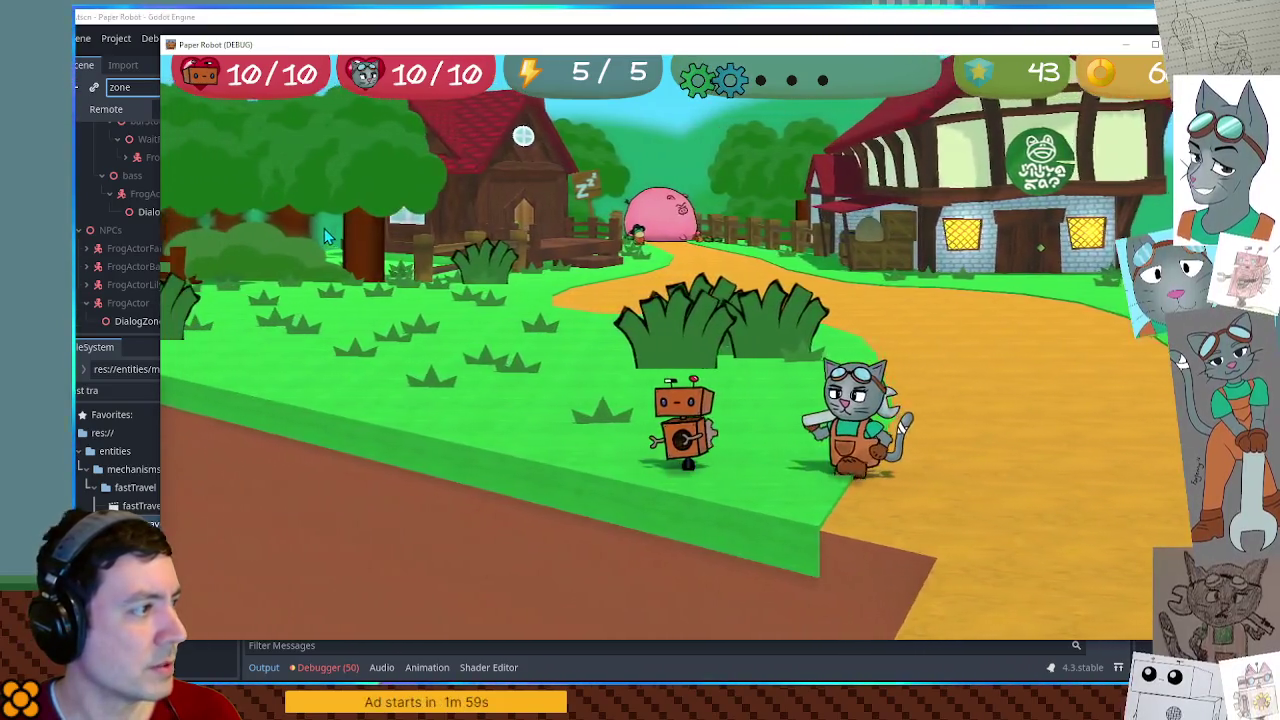
key(a)
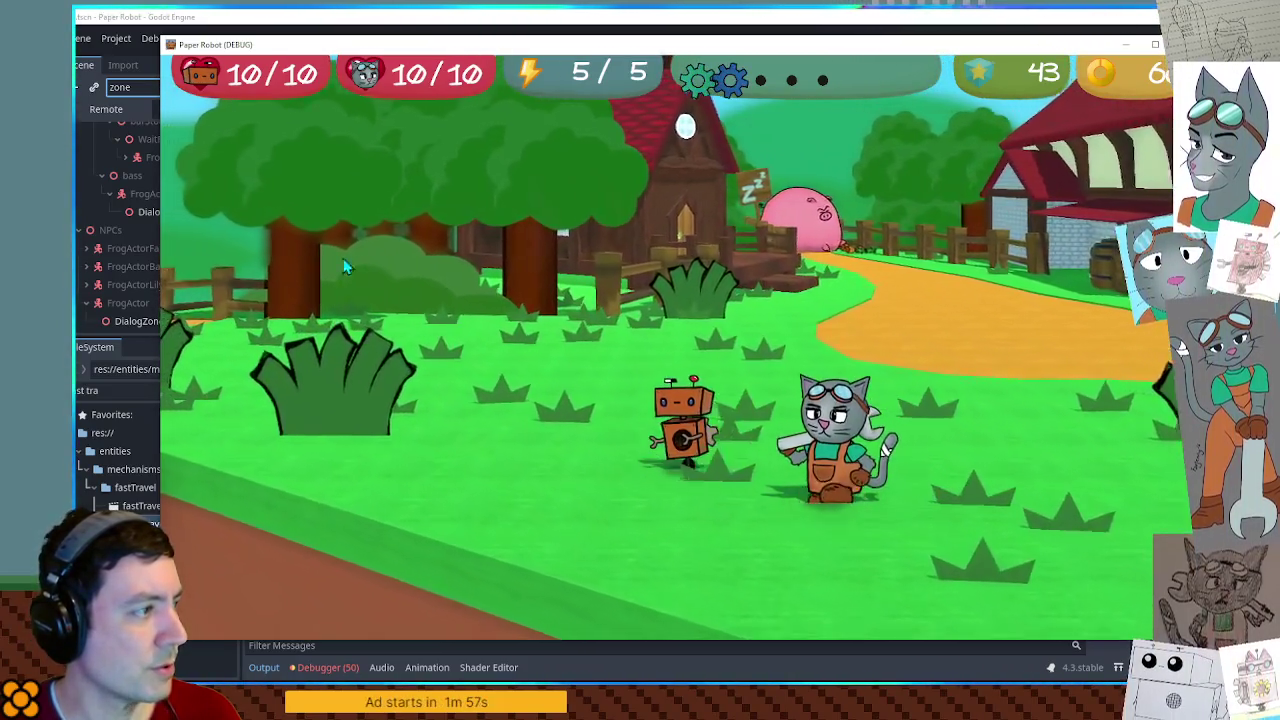
key(a)
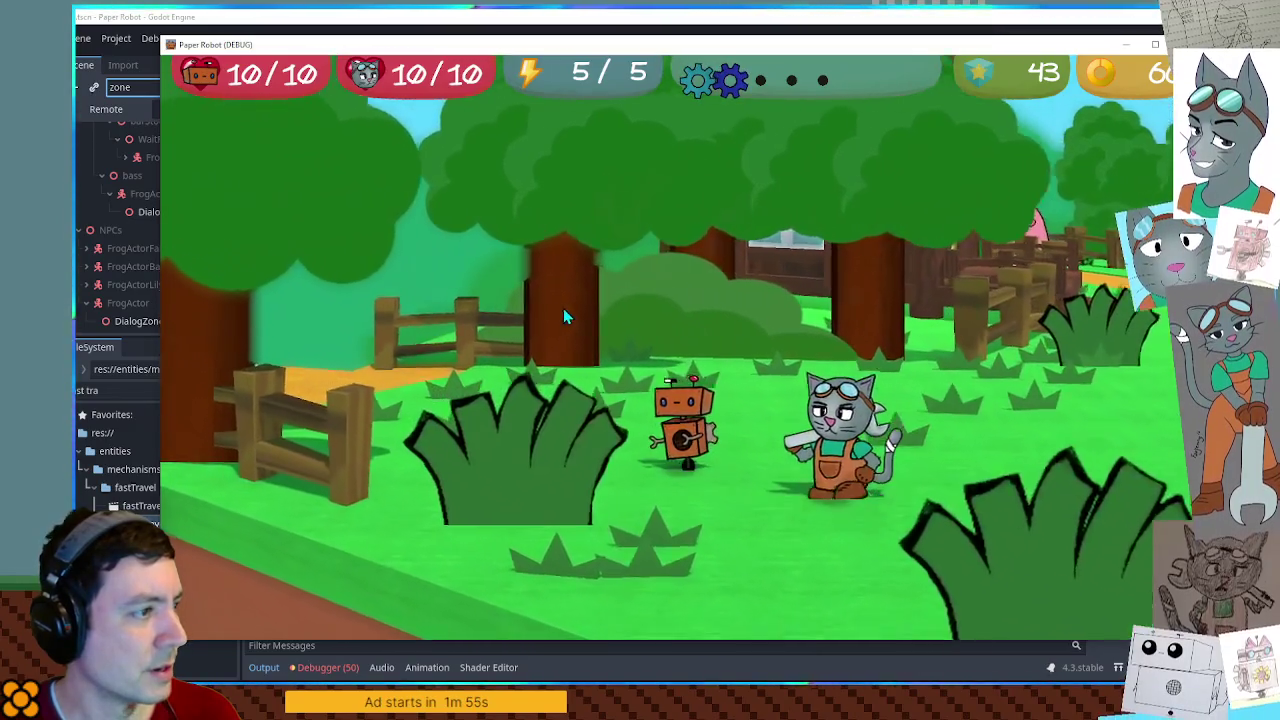
key(a)
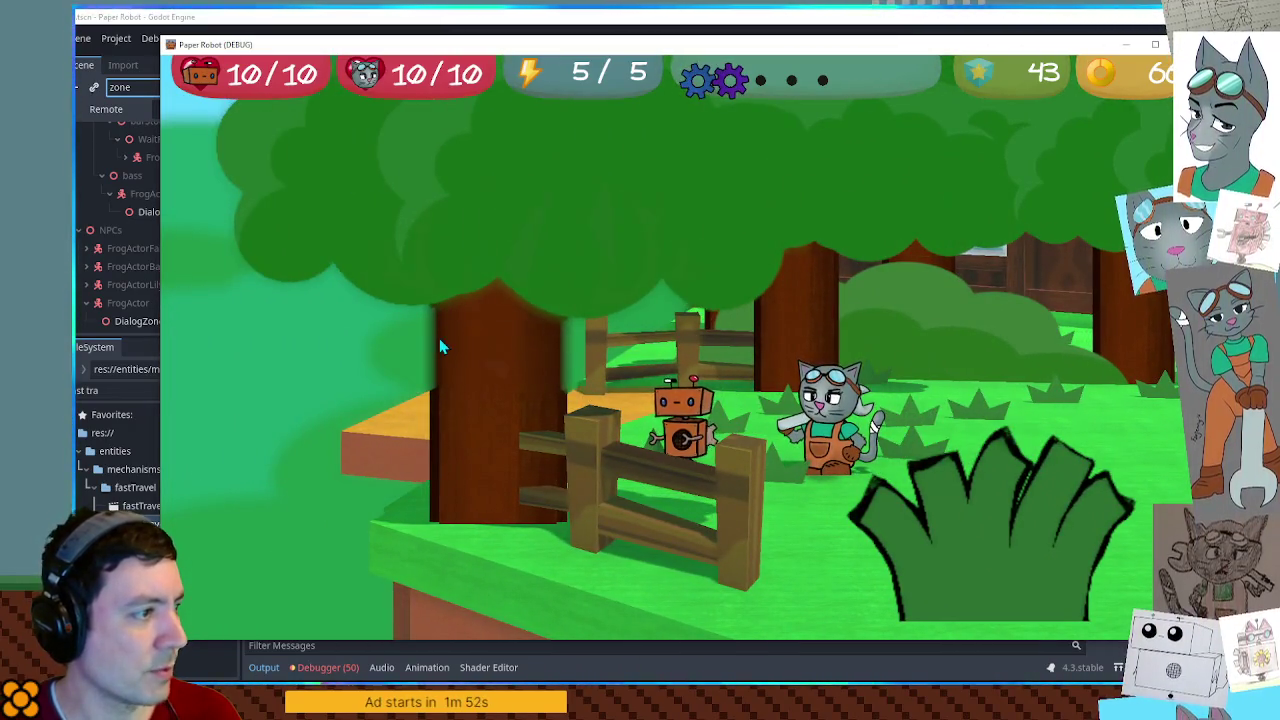
key(a)
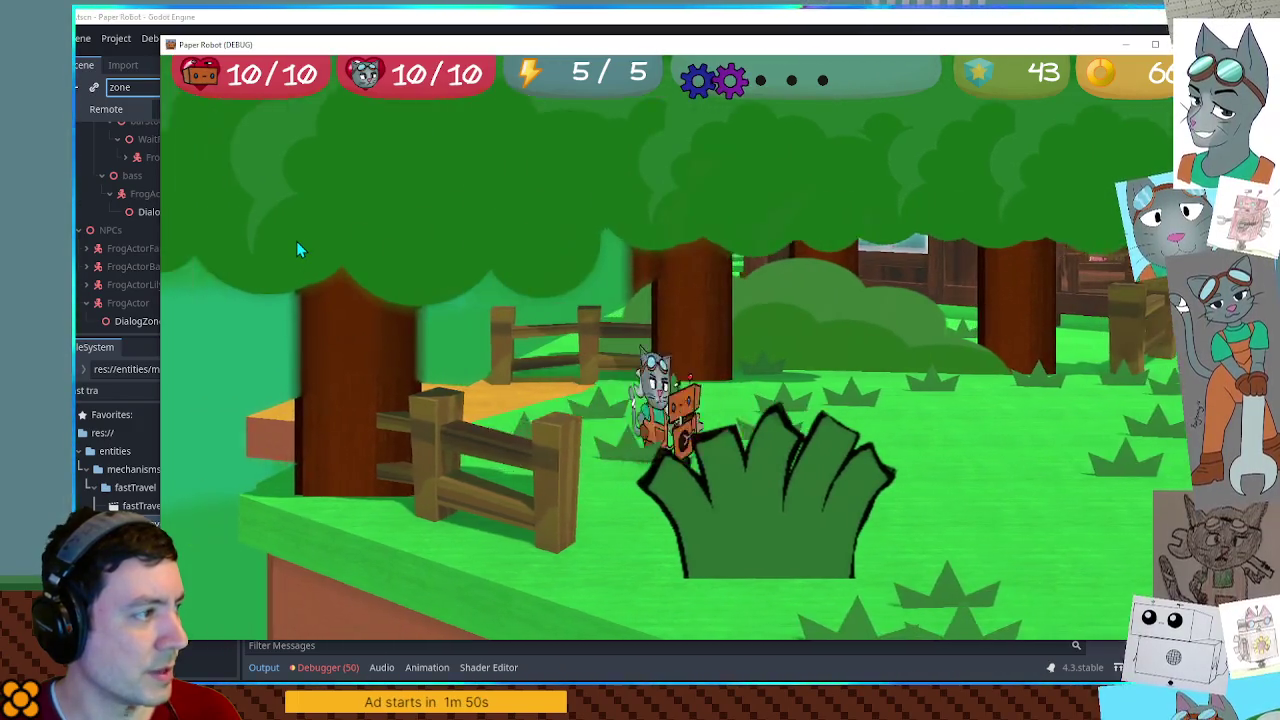
key(d)
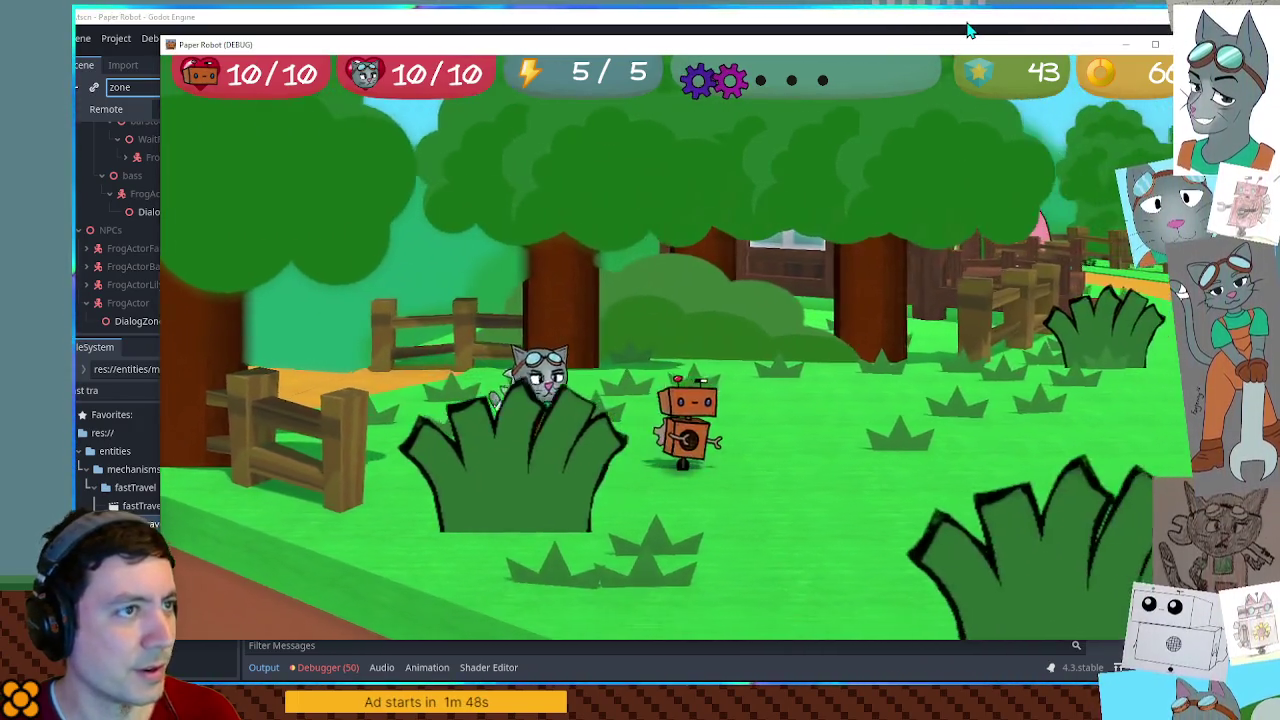
key(F8)
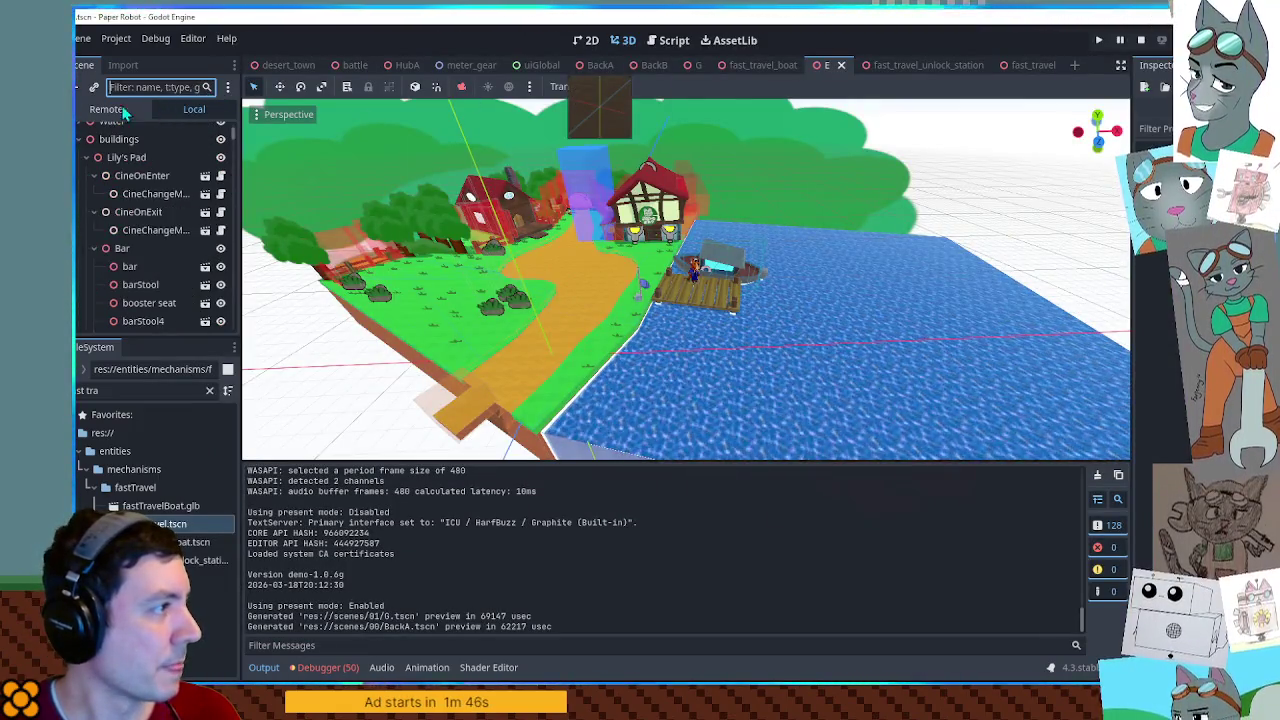
Inspect the running game's remote Camera3D DOF Blur property, then open Find in Files
click(108, 110)
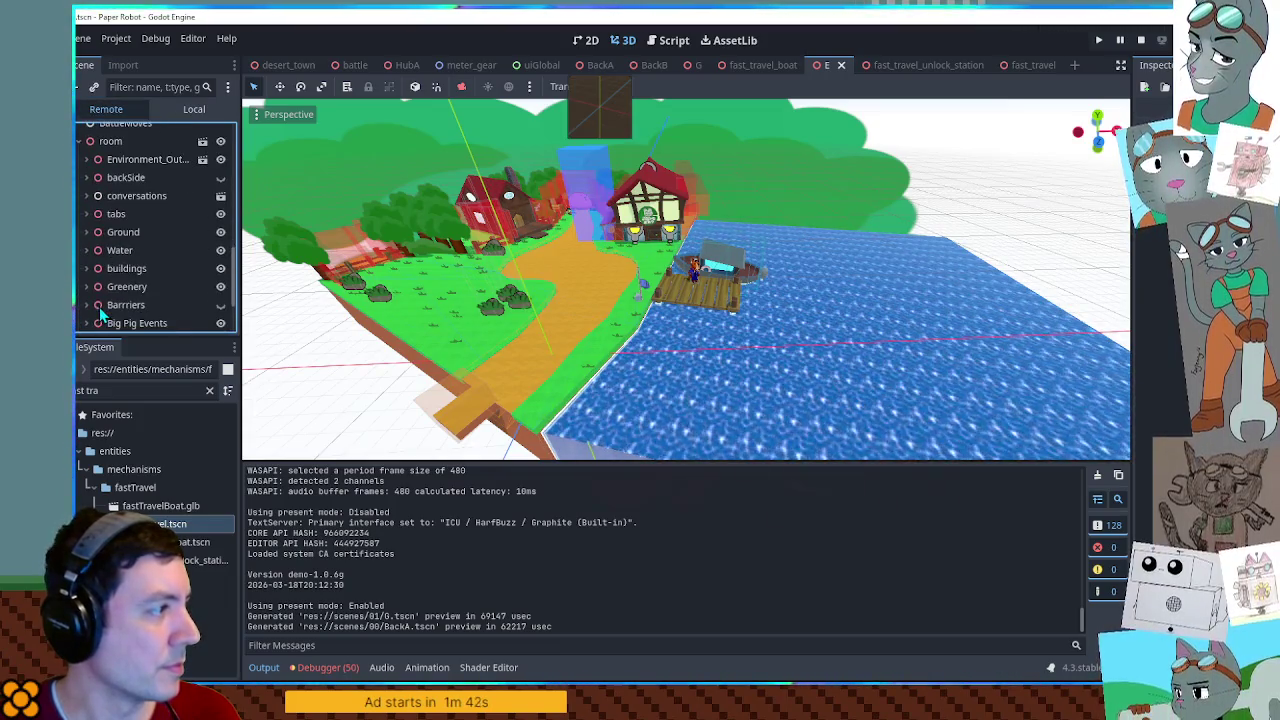
click(127, 304)
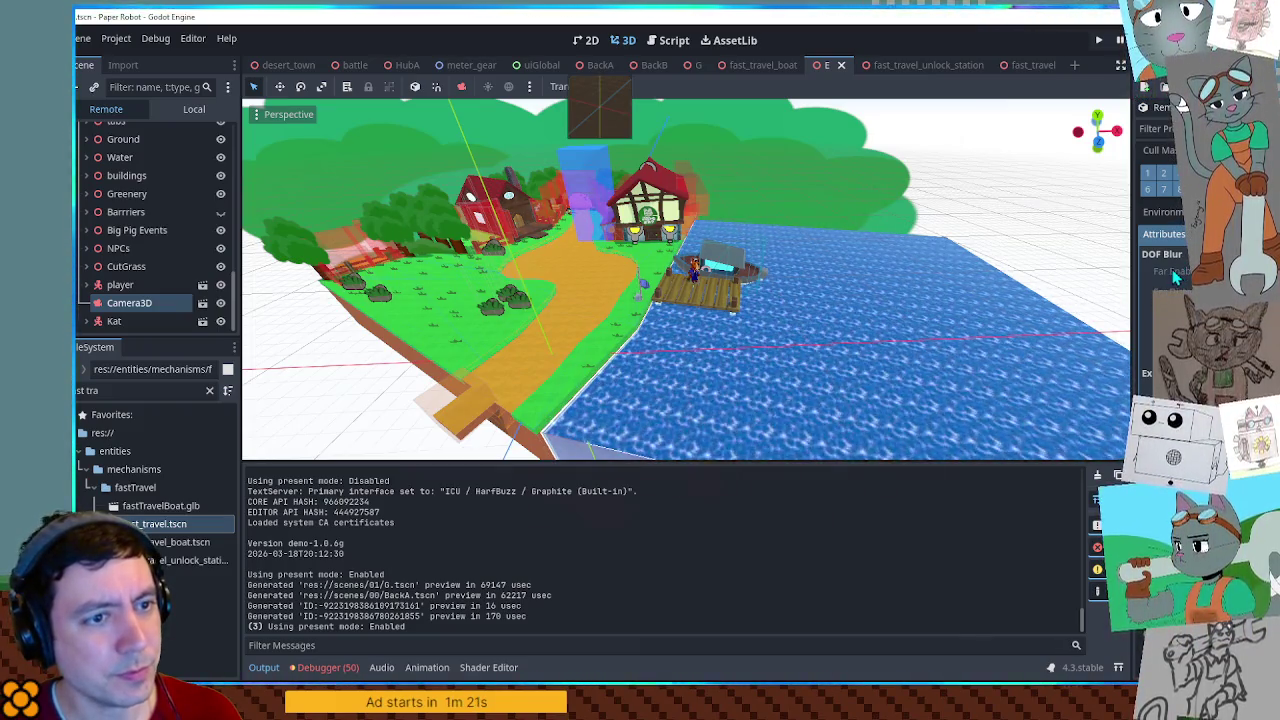
right_click(1176, 278)
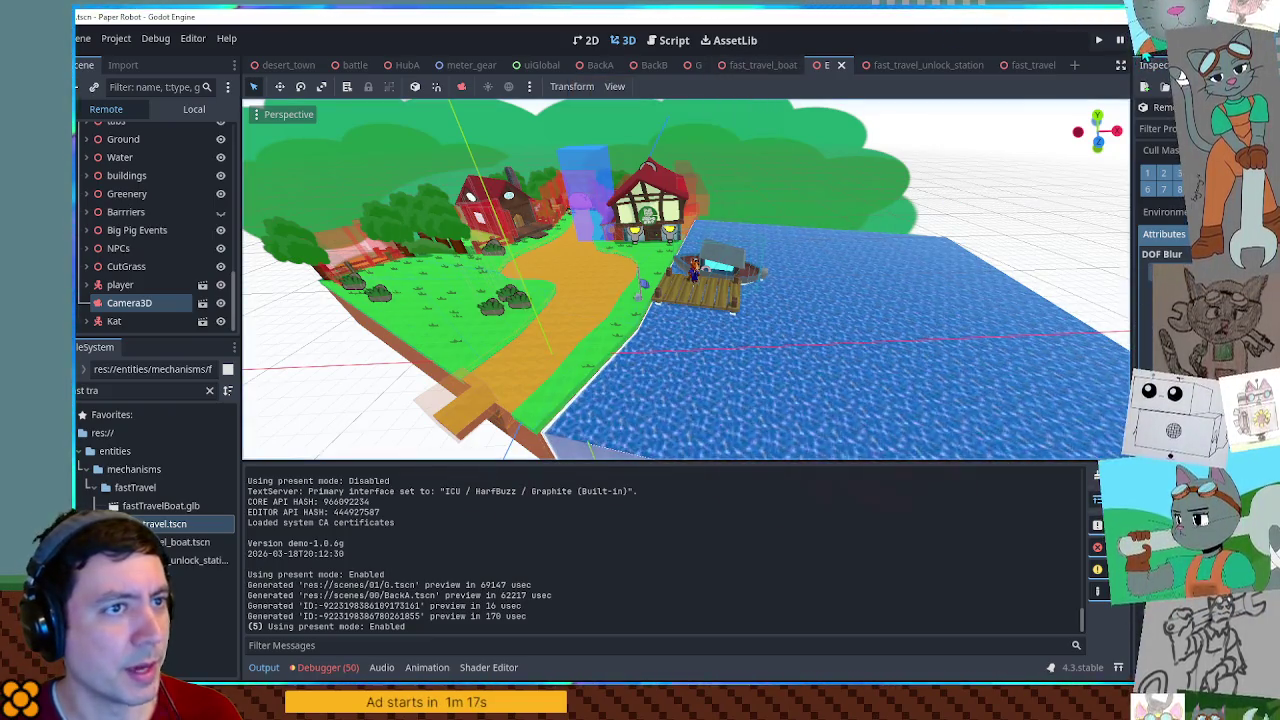
key(ctrl+F3)
key(ctrl+shift+f)
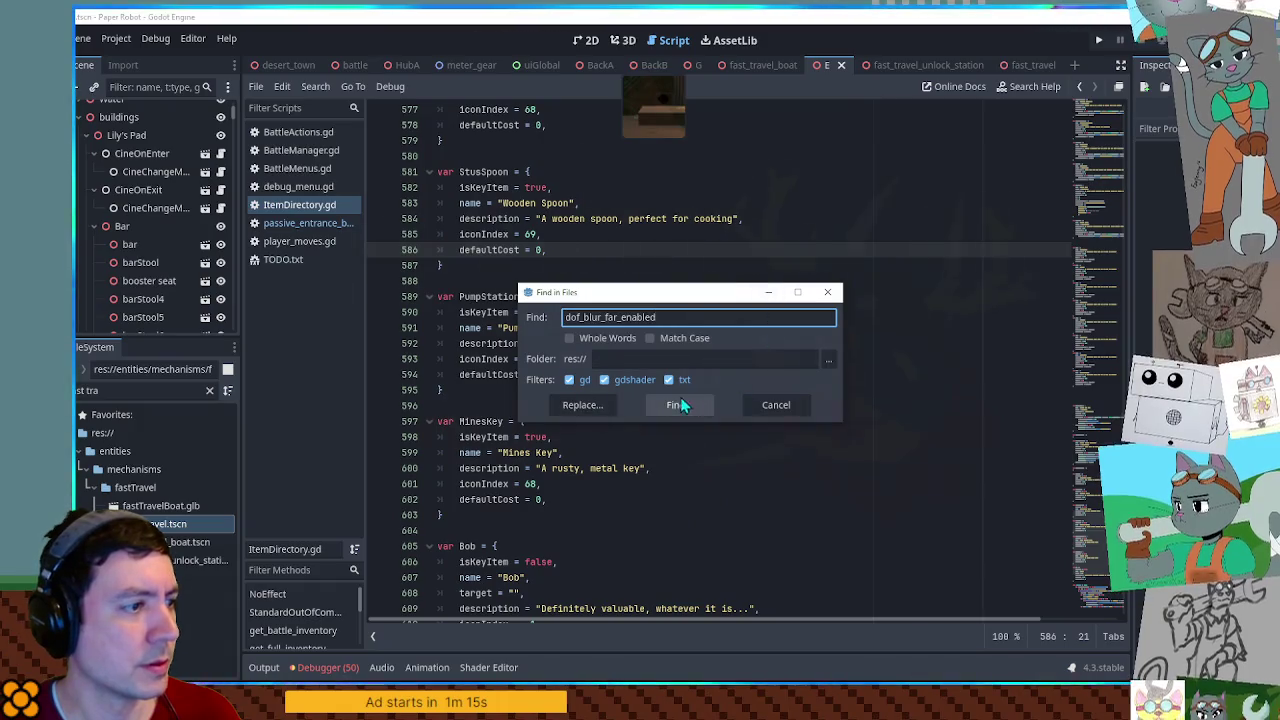
Find the three dof_blur_far_enabled matches, review SceneManager.gd line 177, then save and playtest the game
click(673, 405)
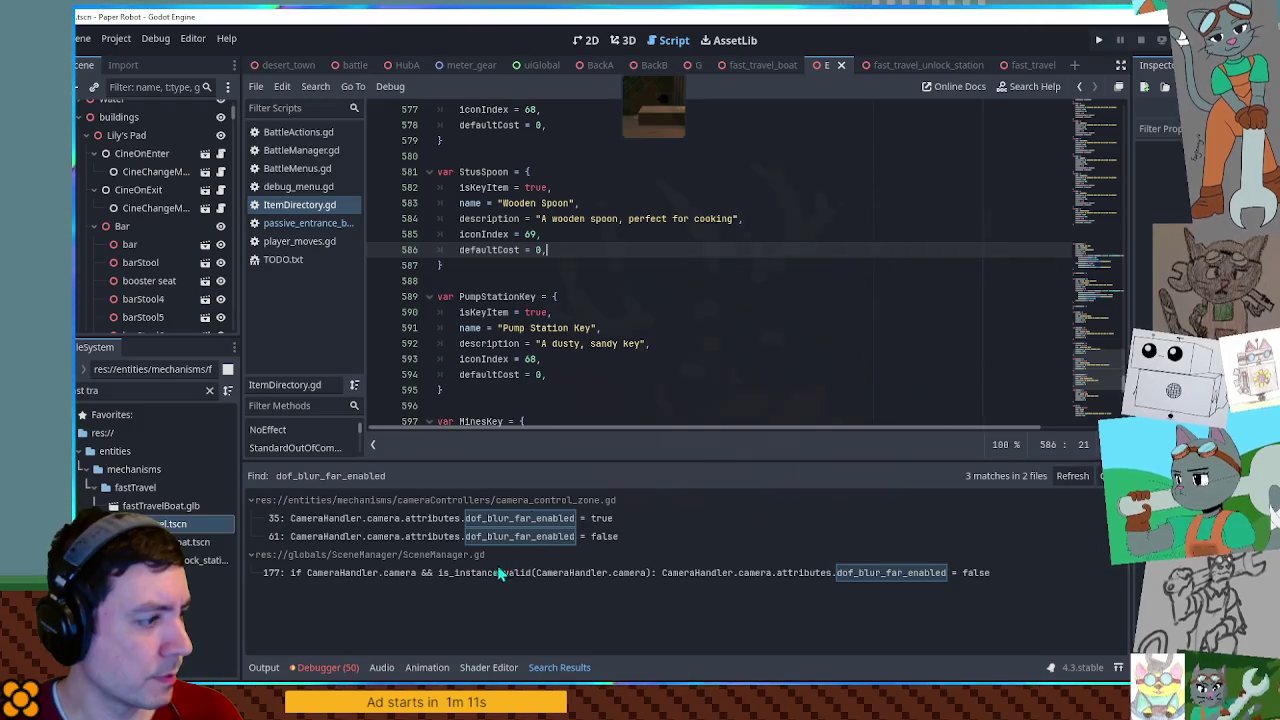
click(469, 576)
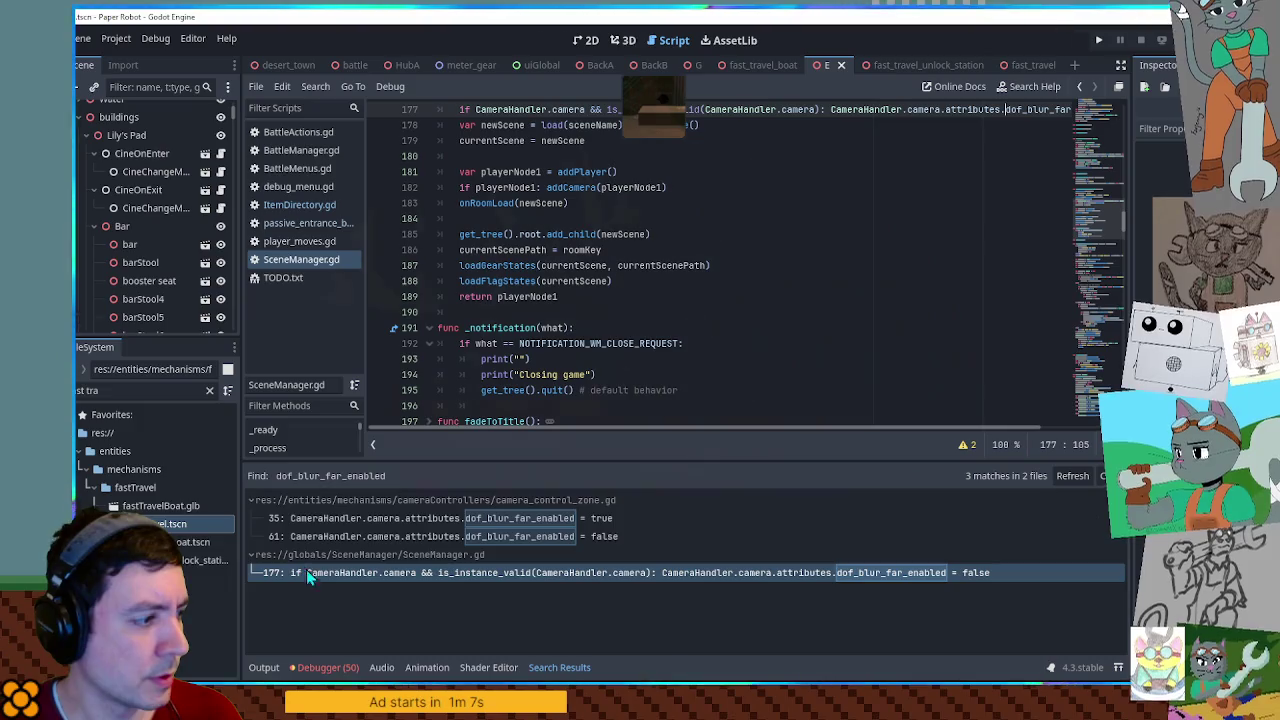
click(366, 576)
text(amera 3d)
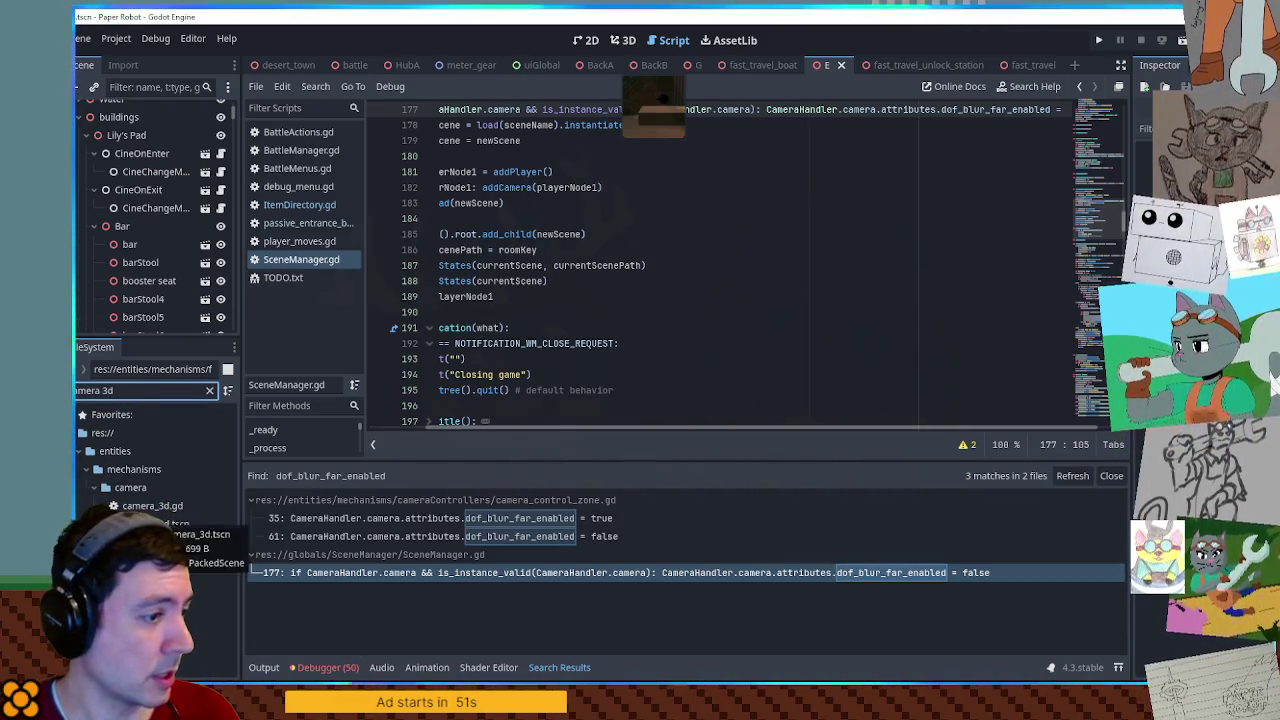
scroll(600, 300, down, 5)
scroll(600, 300, up, 10)
drag(578, 428, 497, 428)
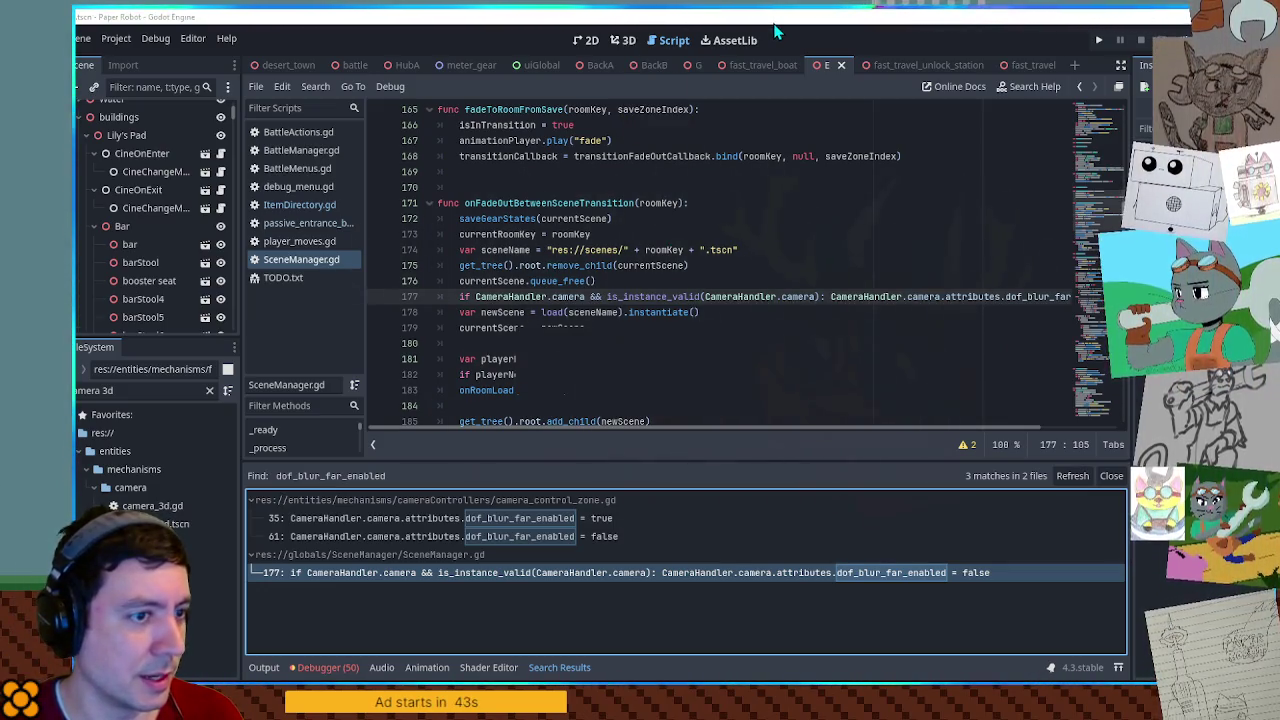
key(F5)
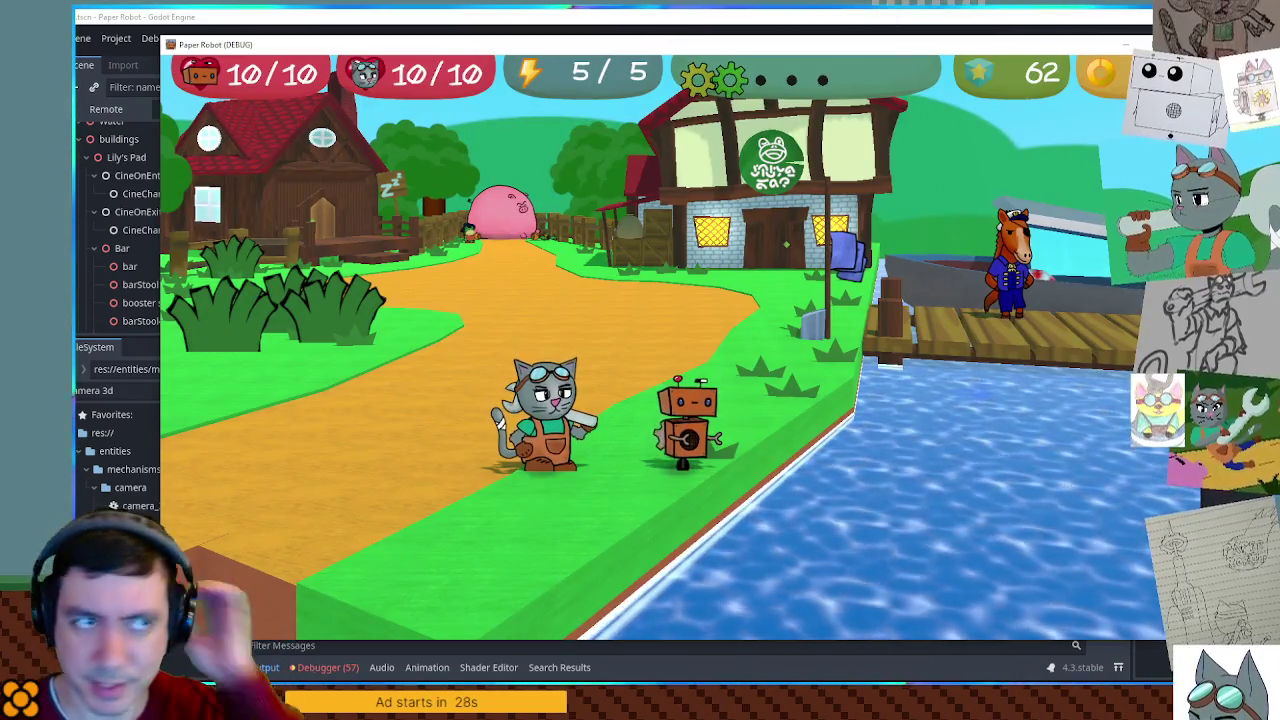
key(F8)
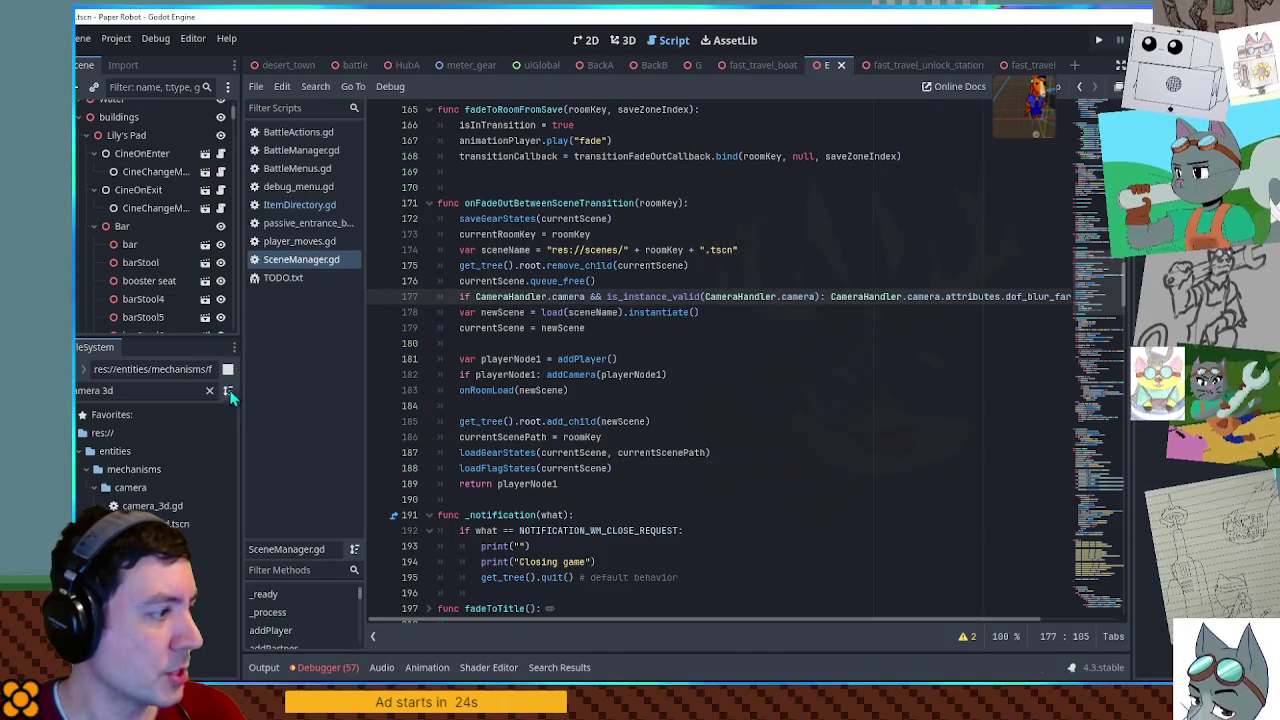
Open camera_3d.tscn to check the Camera3D root node's properties, then close that scene
double_click(175, 524)
click(113, 111)
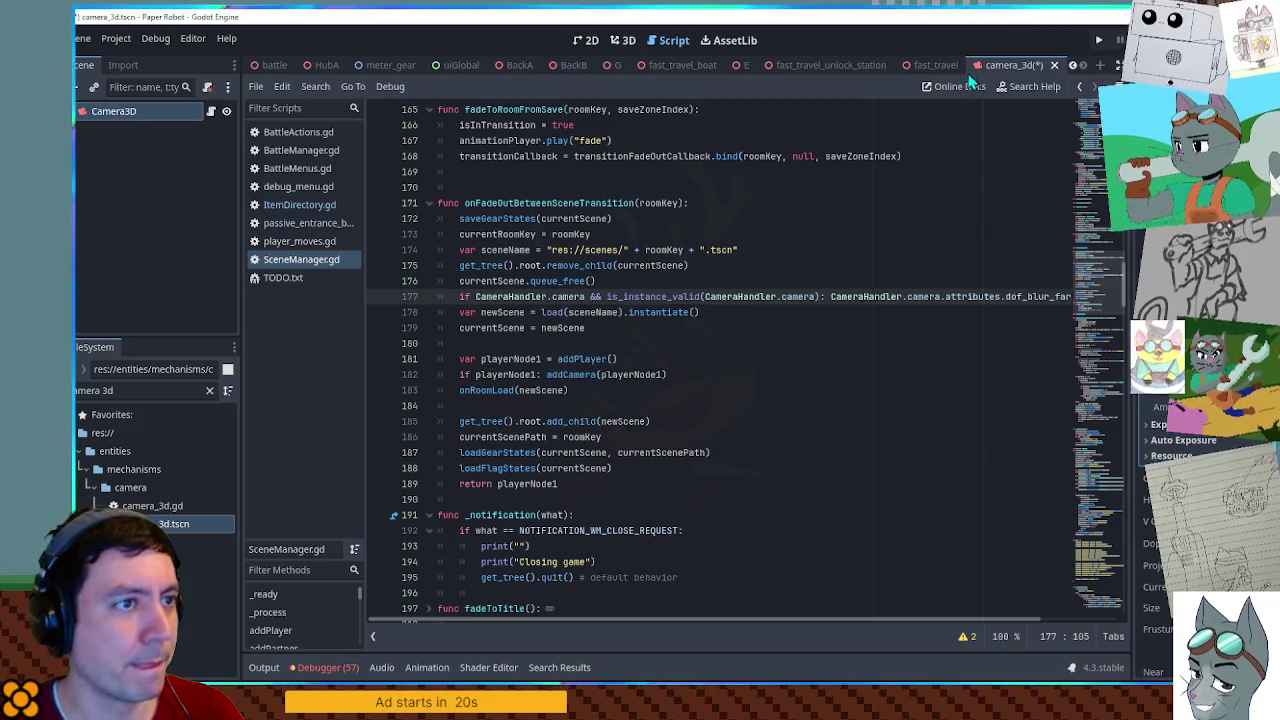
middle_click(1004, 60)
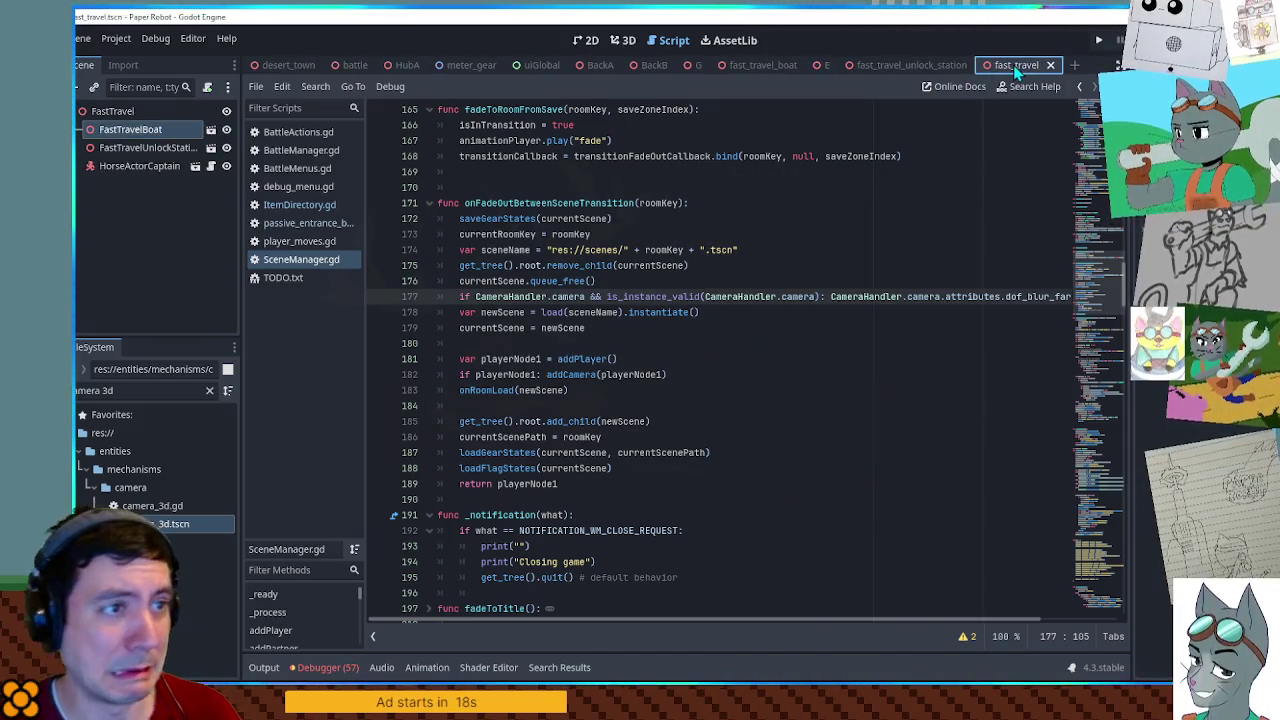
Return to the town level scene E in the 3D view and playtest it again
click(622, 40)
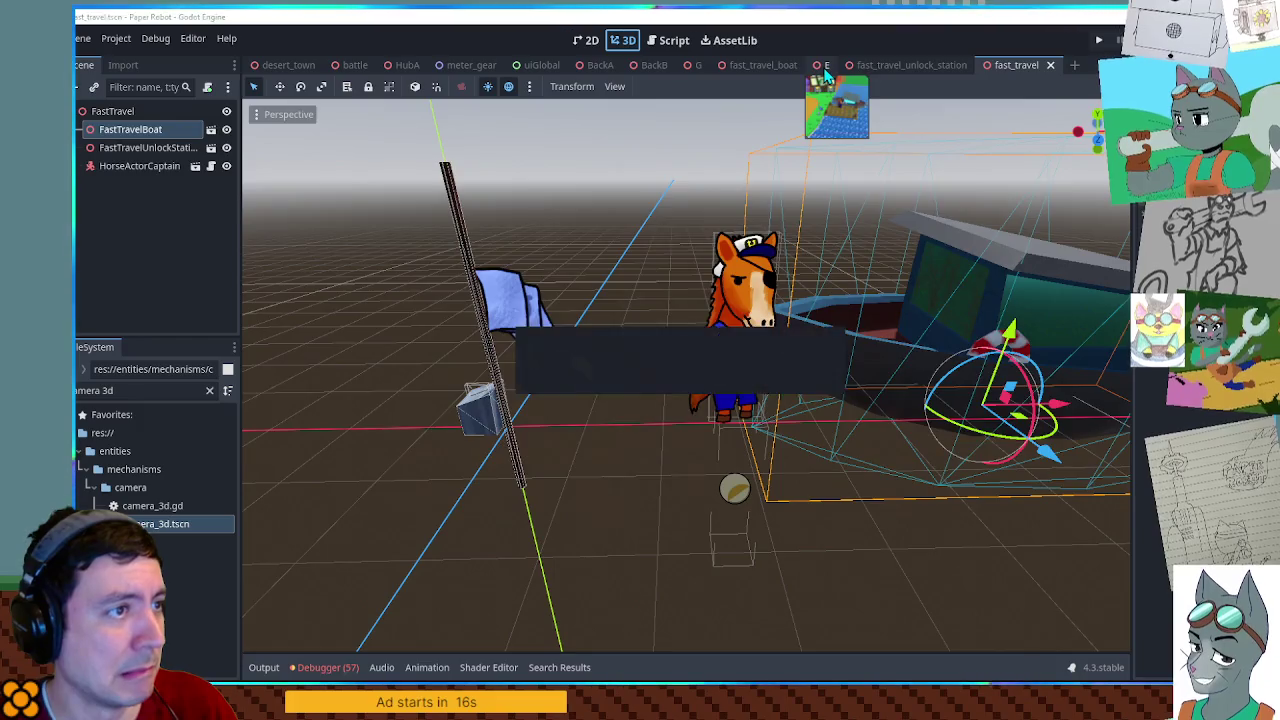
click(823, 66)
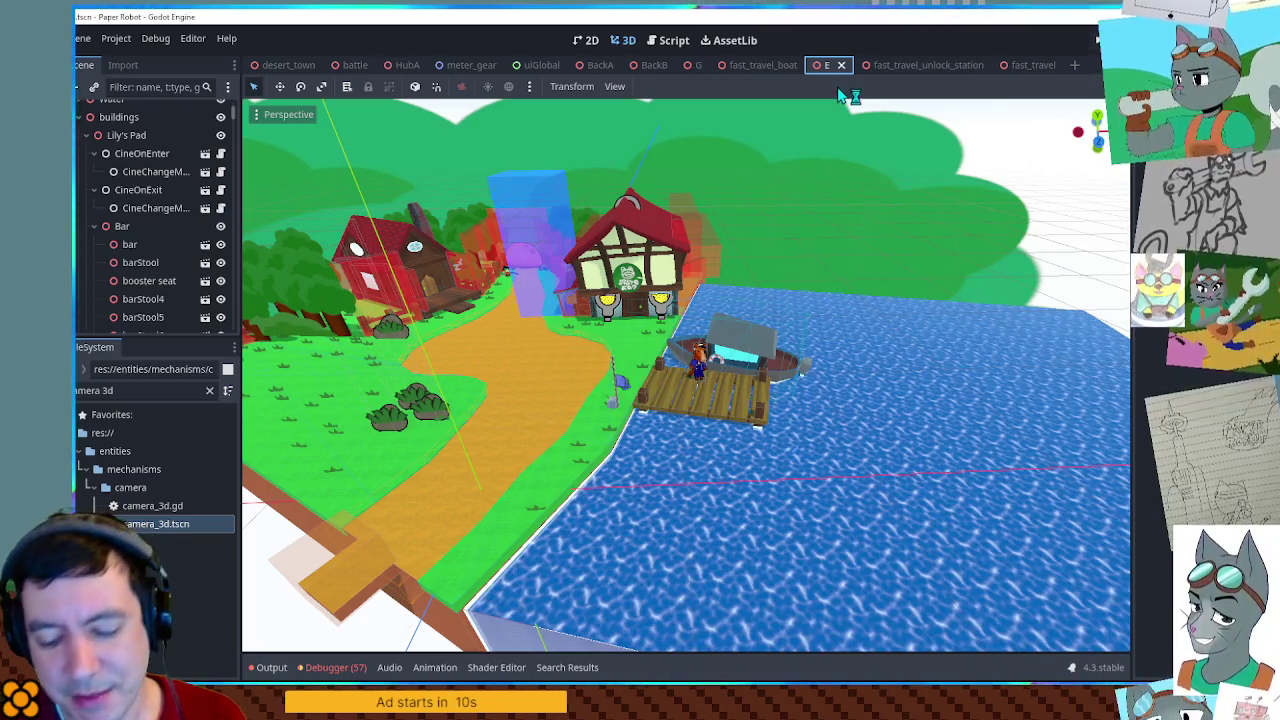
key(F6)
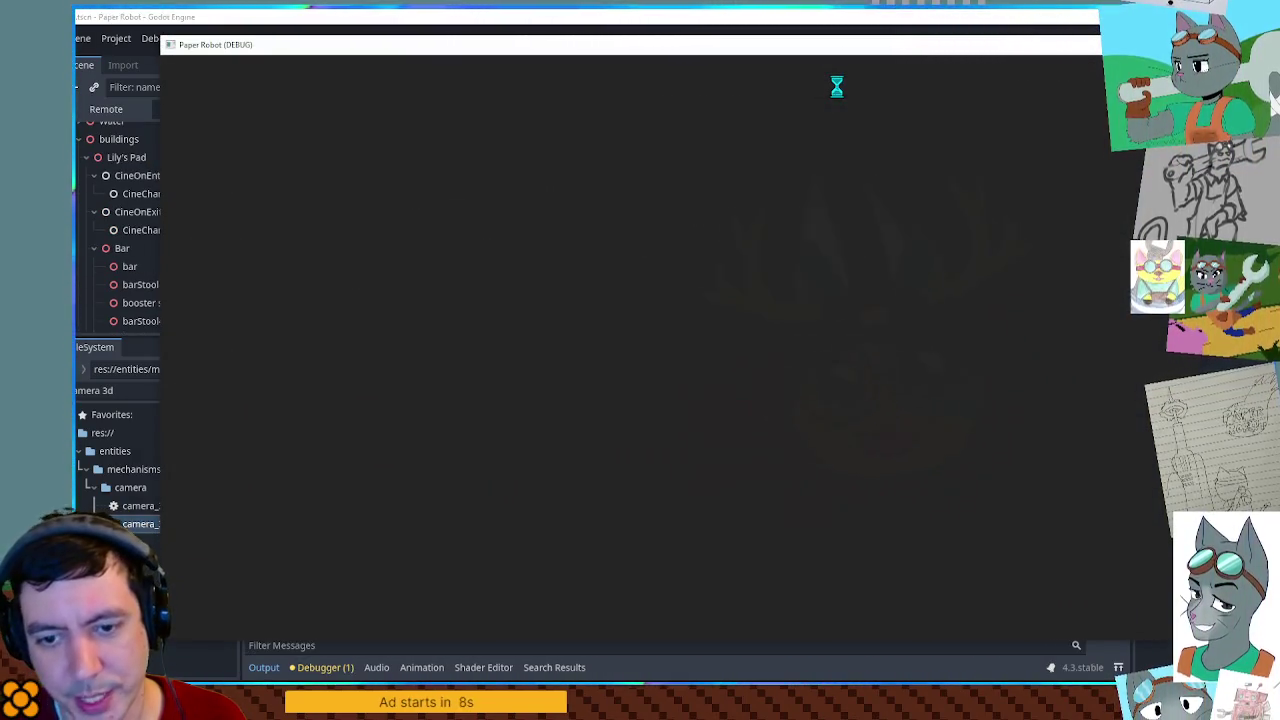
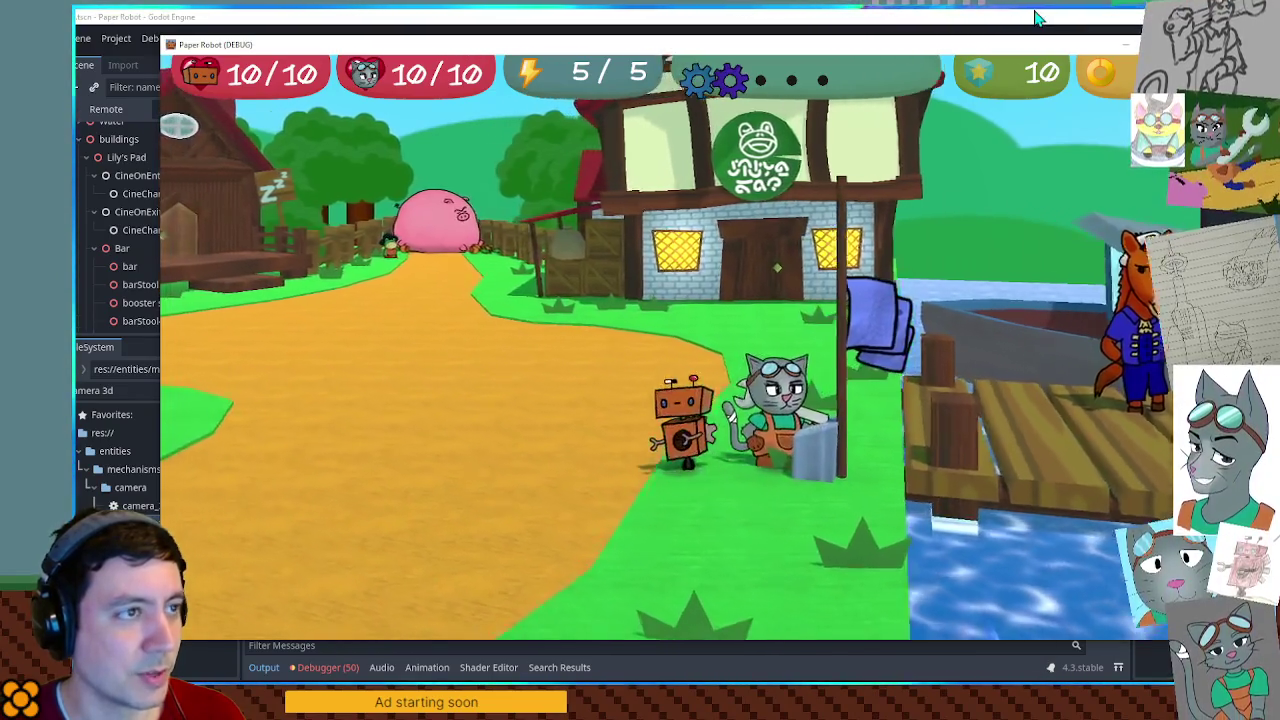
Run the fast_travel_unlock_station build and walk the robot through town to the dock
key(F8)
click(947, 65)
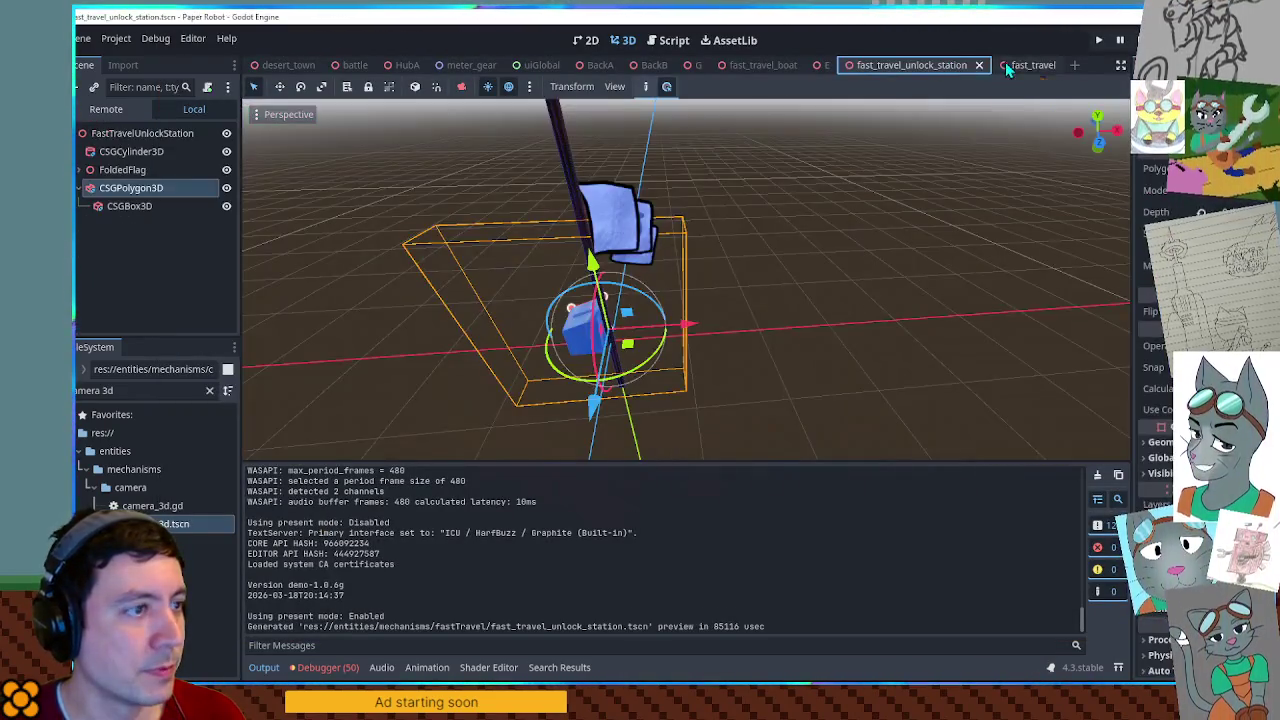
key(F5)
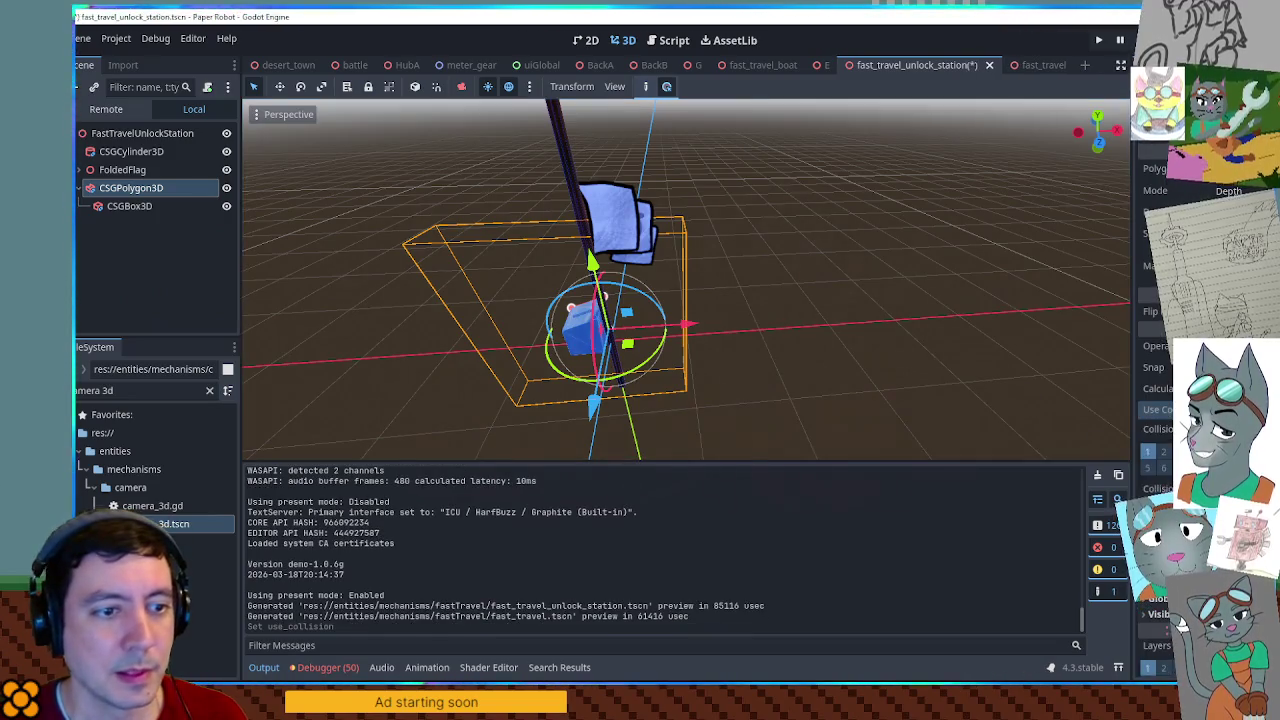
key(a)
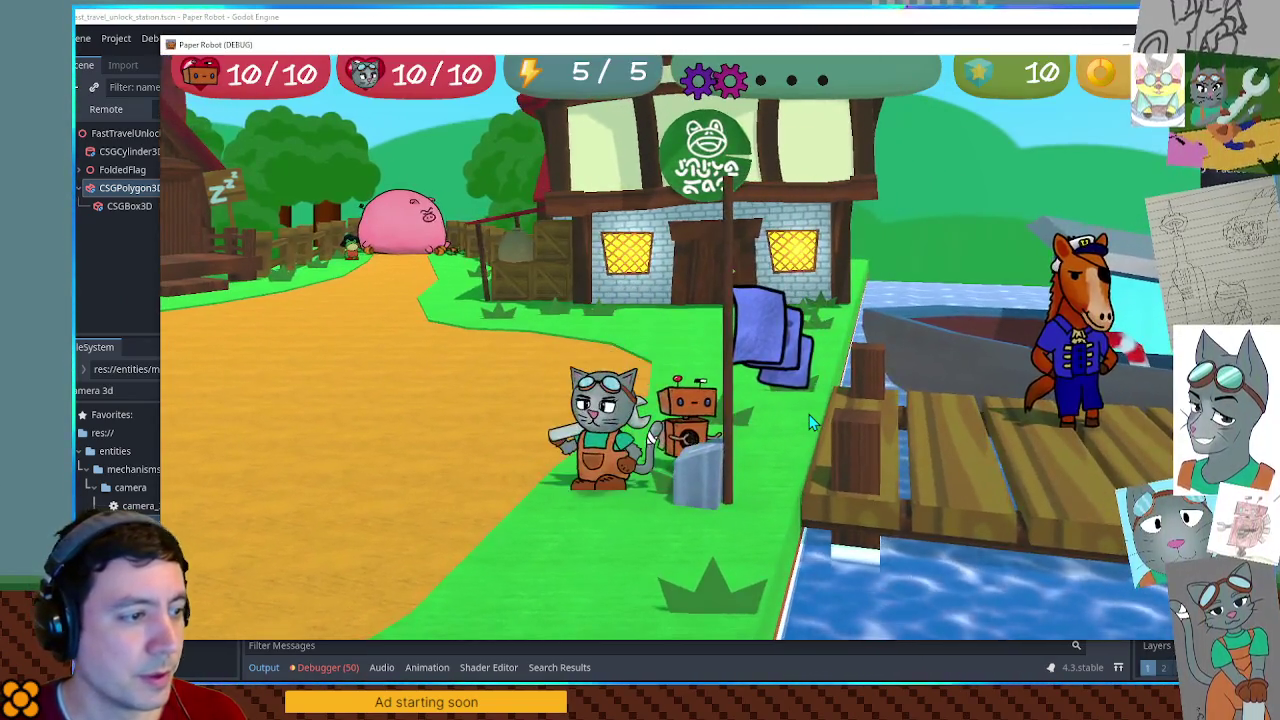
key(d)
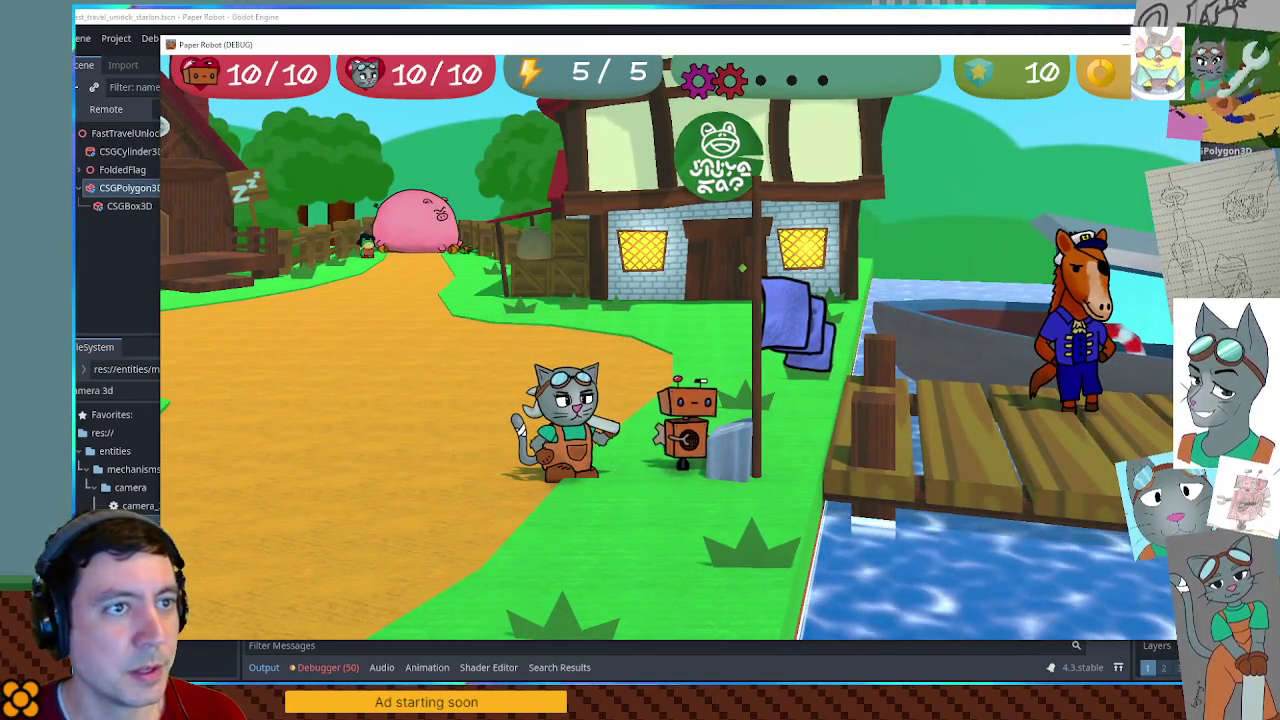
key(F8)
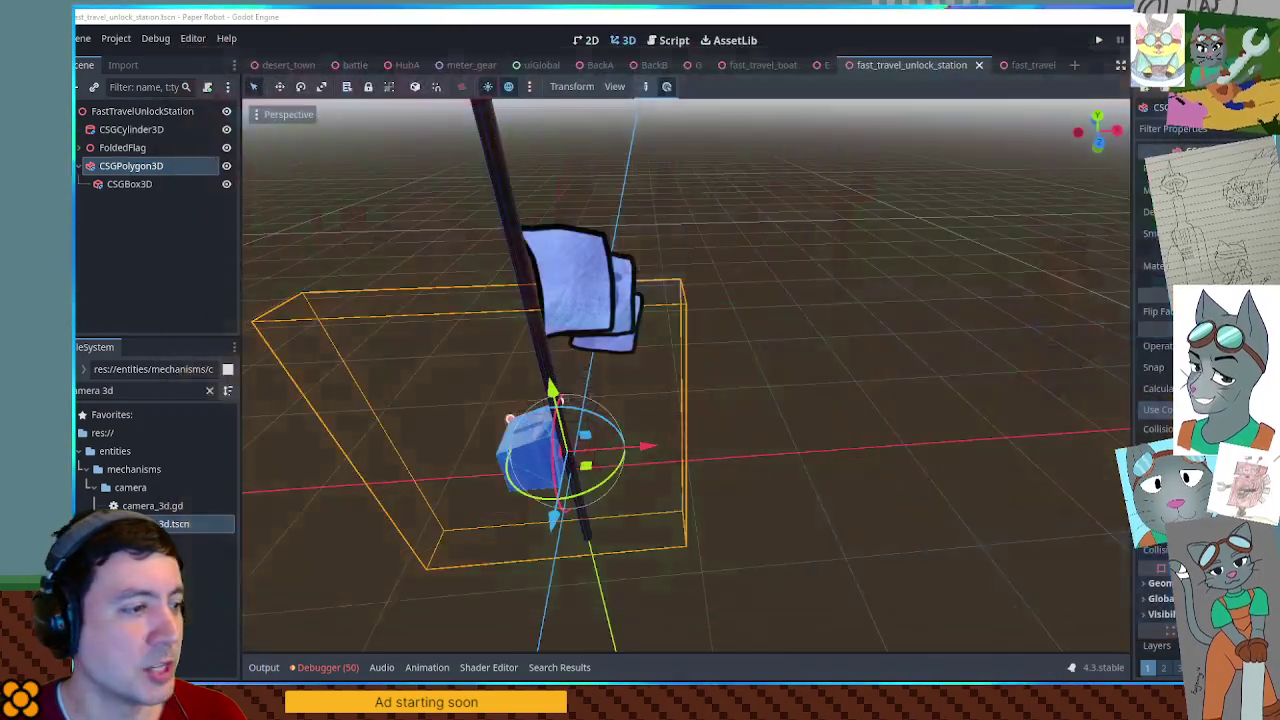
click(960, 406)
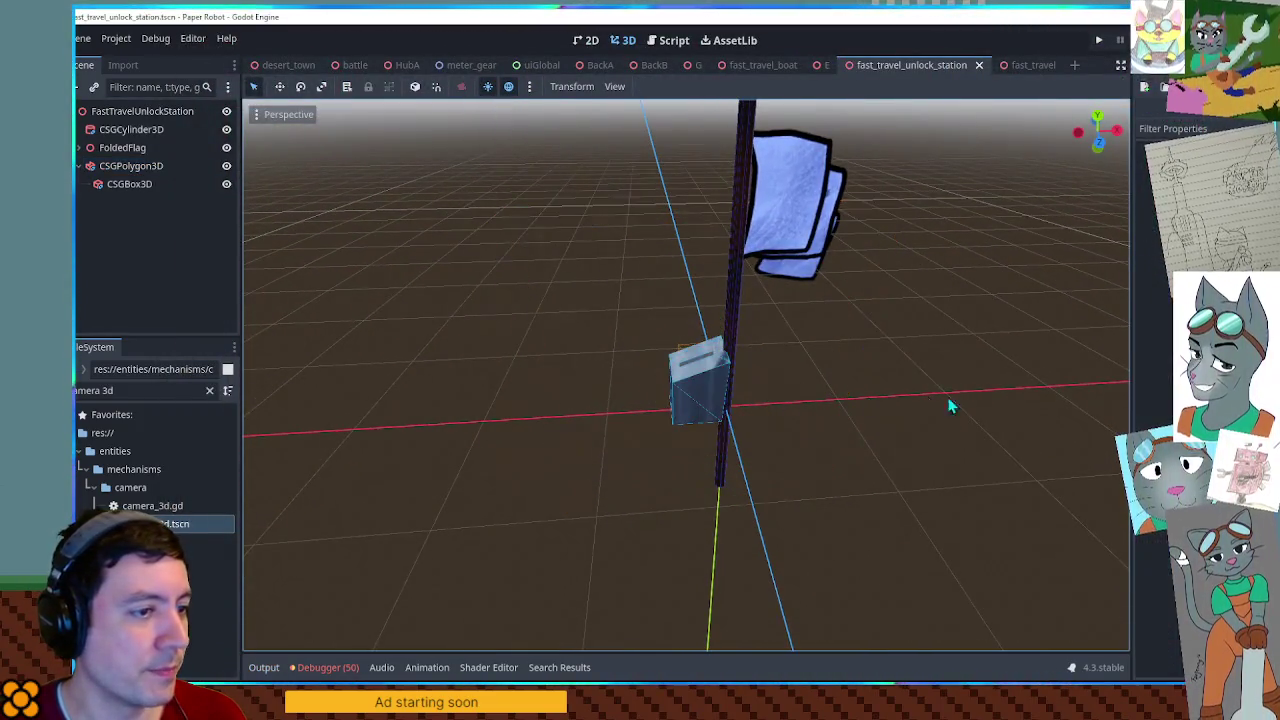
scroll(815, 380, up, 3)
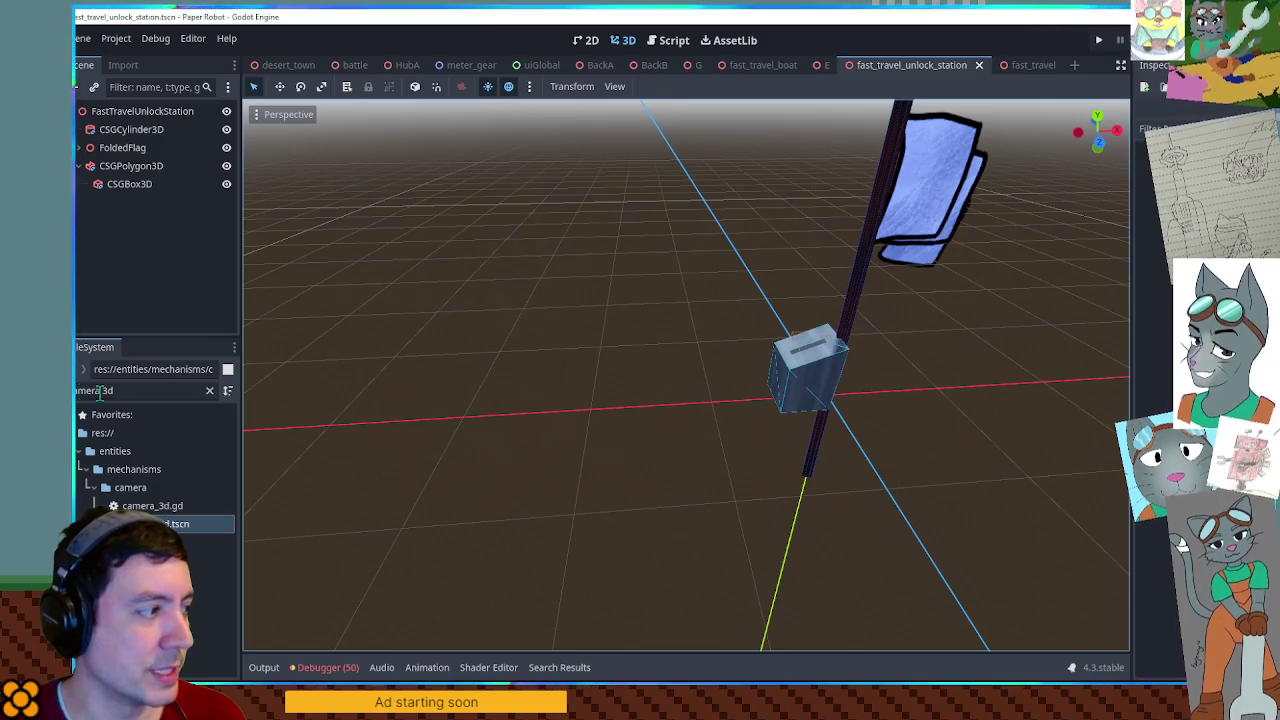
triple_click(145, 390)
text(alog zon)
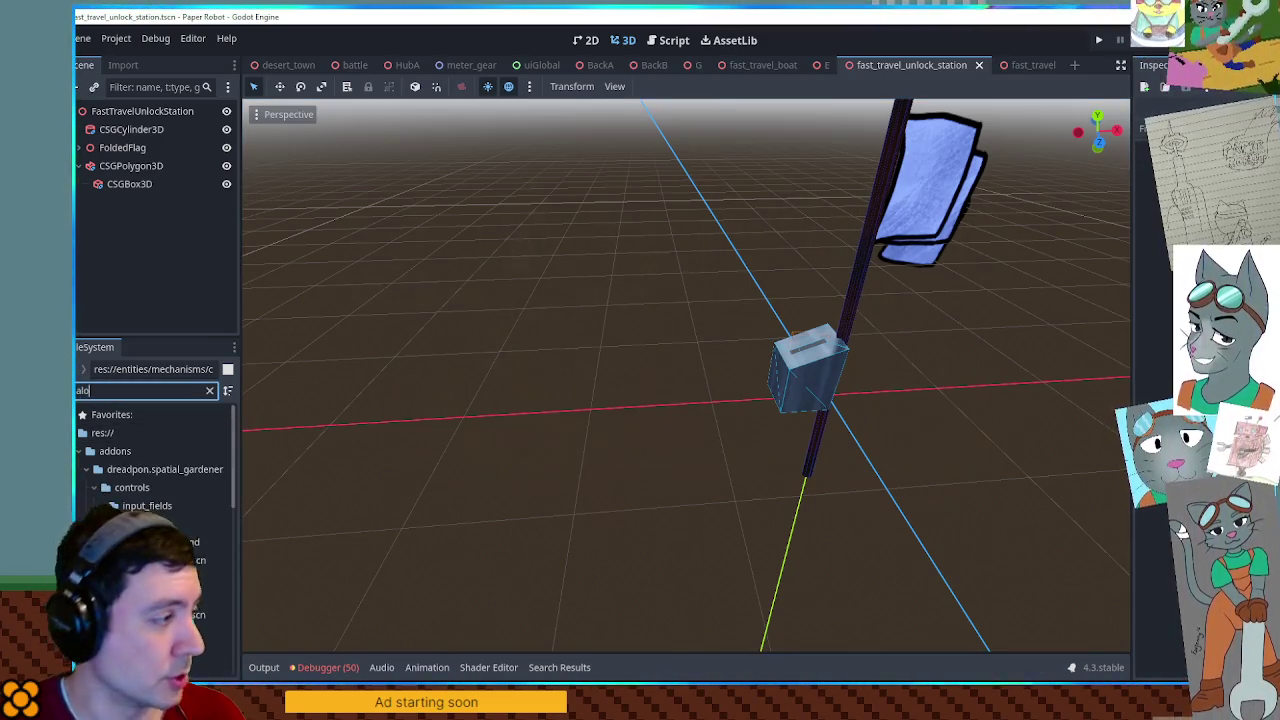
text(e)
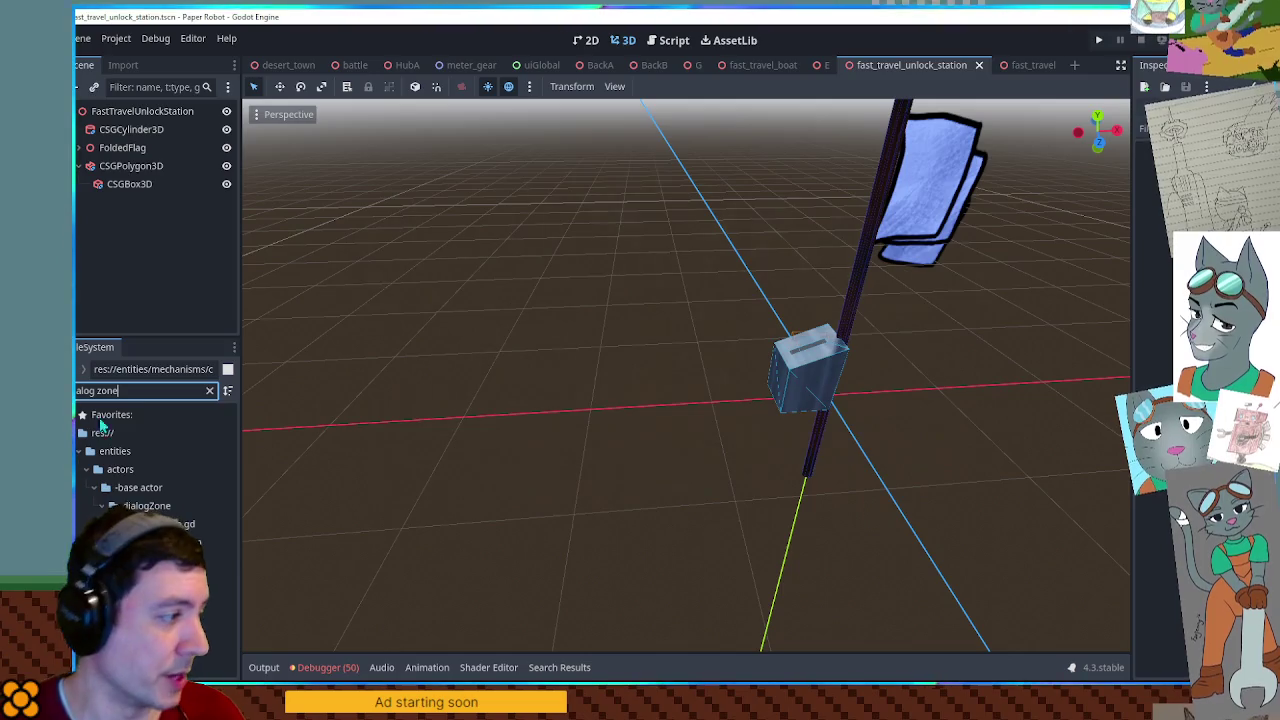
mouse_move(185, 541)
mouse_down()
mouse_move(160, 232)
mouse_move(120, 118)
mouse_up()
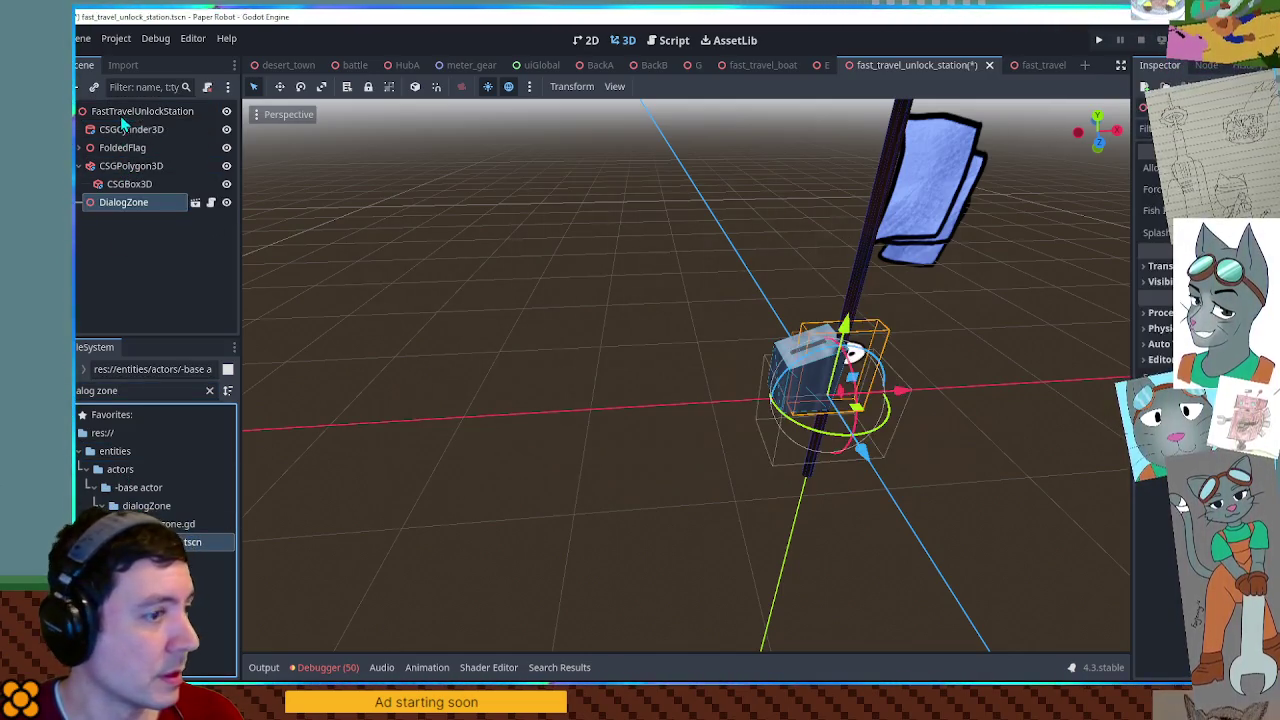
drag(880, 400, 793, 398)
key(ctrl+z)
key(ctrl+z)
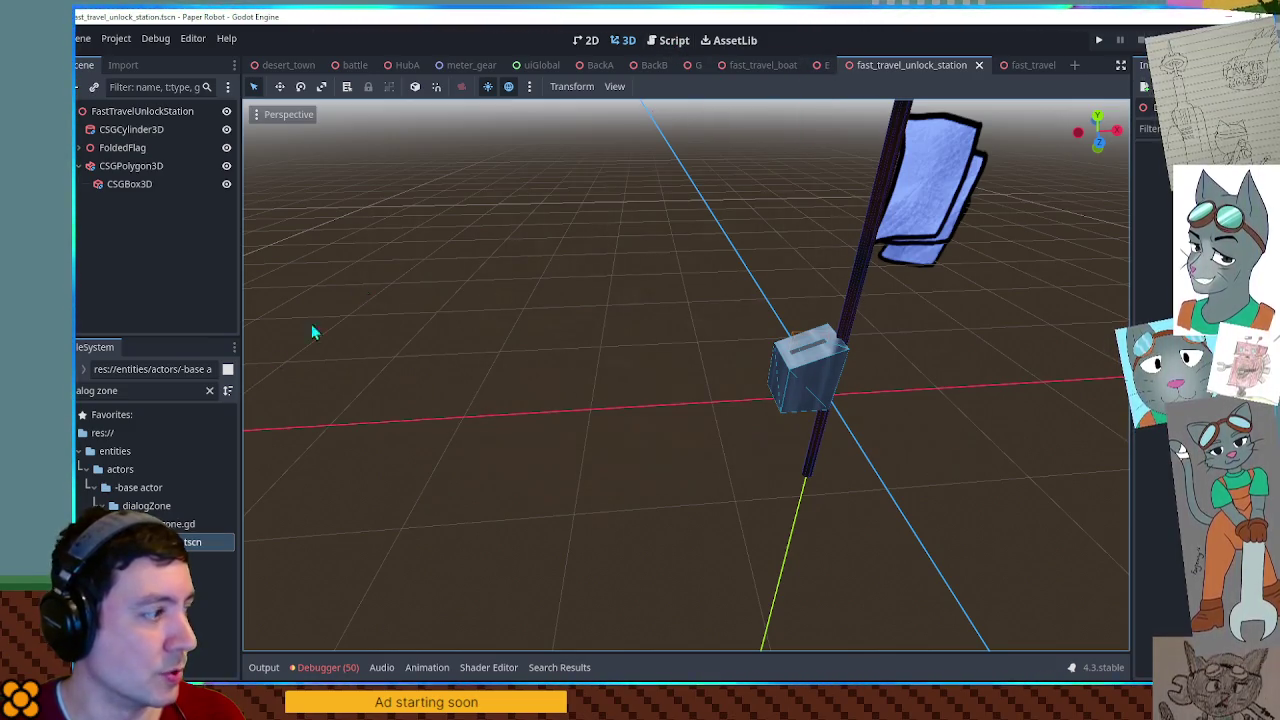
triple_click(150, 390)
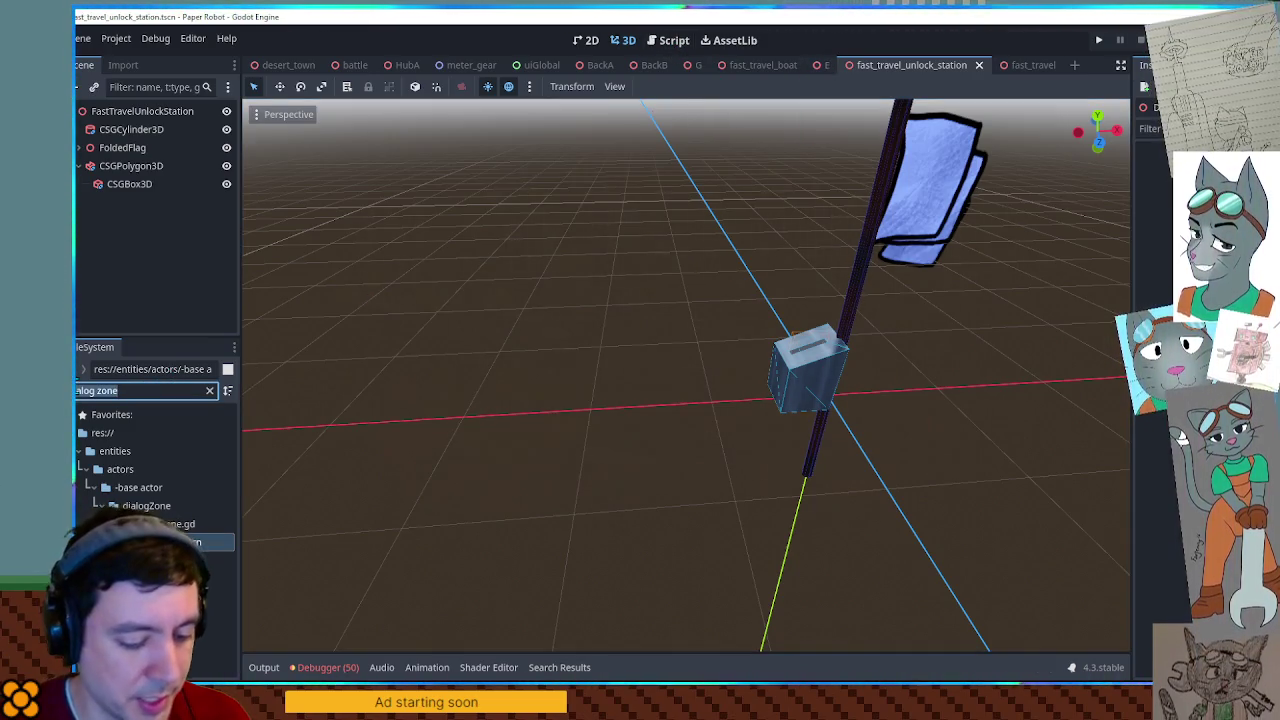
text(ts)
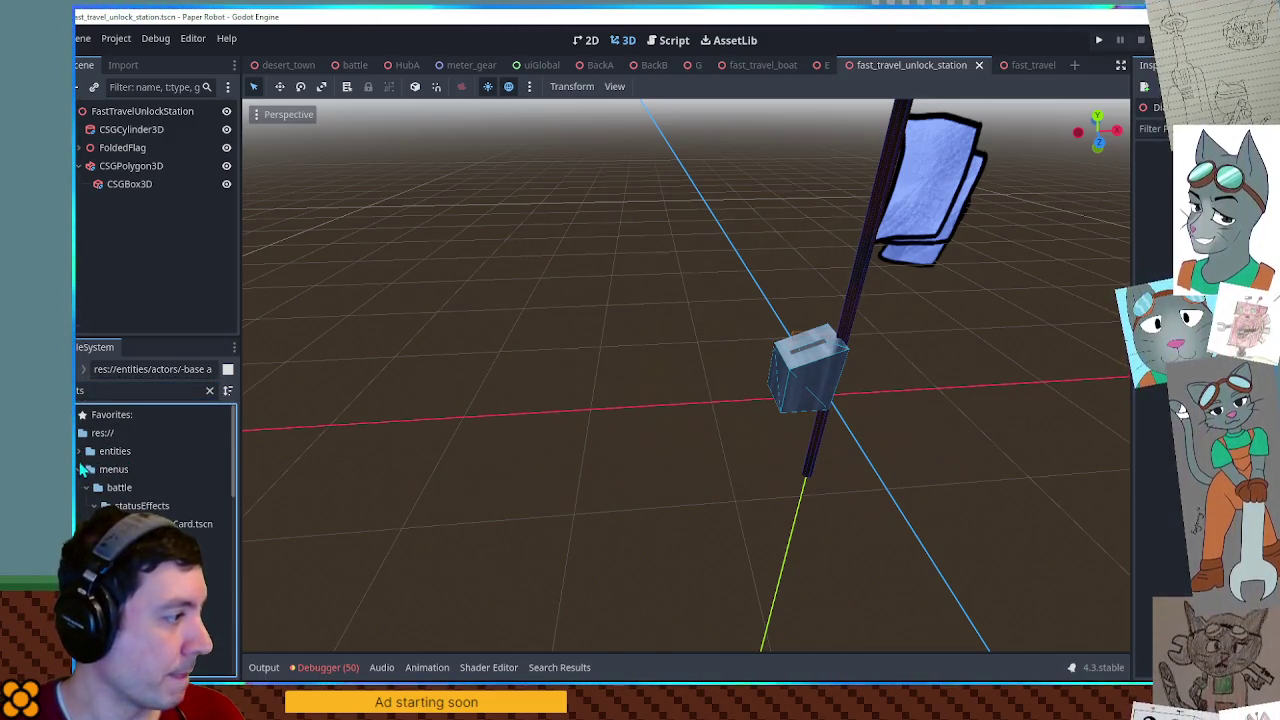
scroll(84, 490, down, 5)
Open D.tscn, find the frog town sign, and select 01_D-sign's InteractZone
double_click(150, 574)
scroll(556, 338, down, 5)
mouse_move(556, 338)
mouse_down()
mouse_move(723, 233)
mouse_move(789, 253)
mouse_move(645, 277)
mouse_move(899, 326)
mouse_move(779, 375)
mouse_up()
click(770, 378)
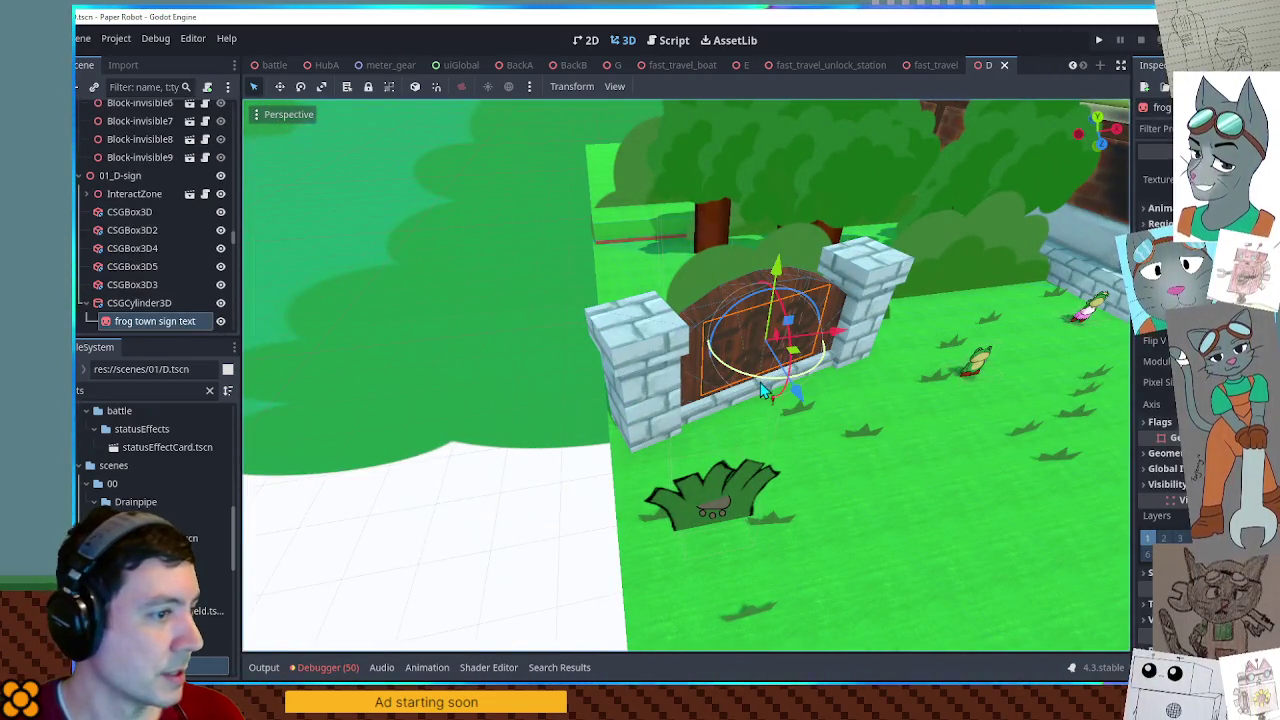
scroll(135, 260, up, 3)
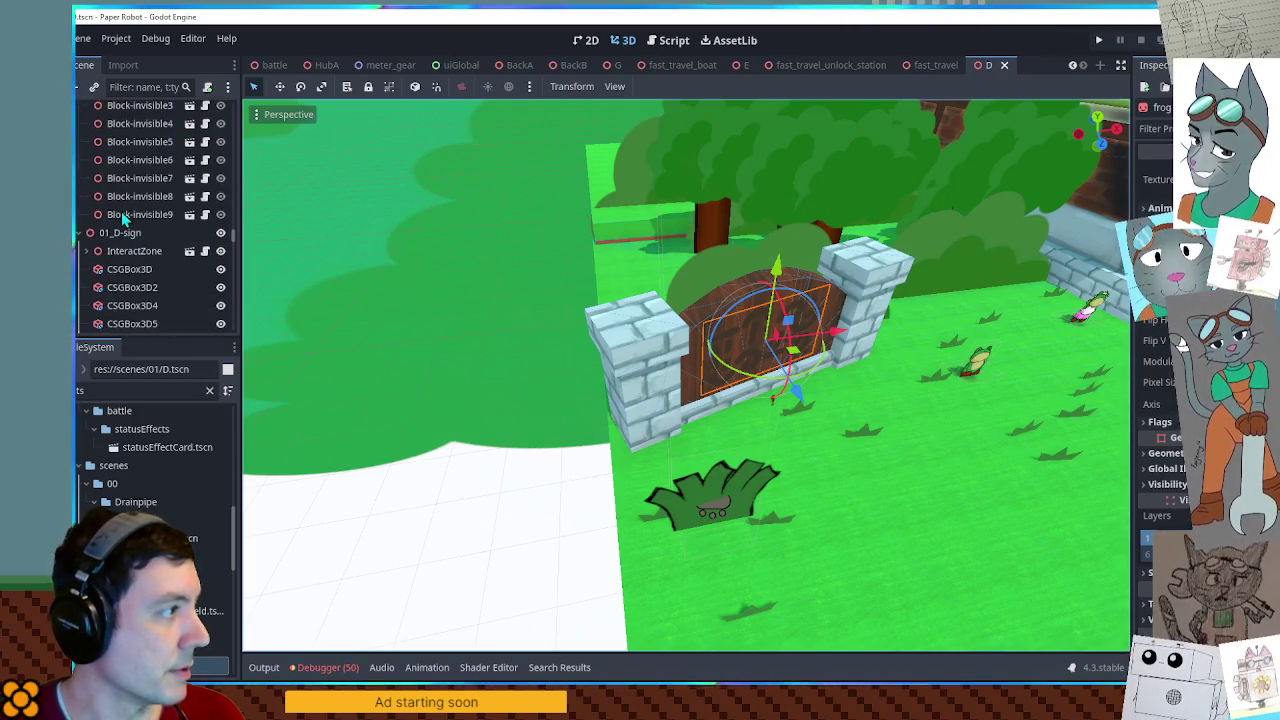
click(133, 235)
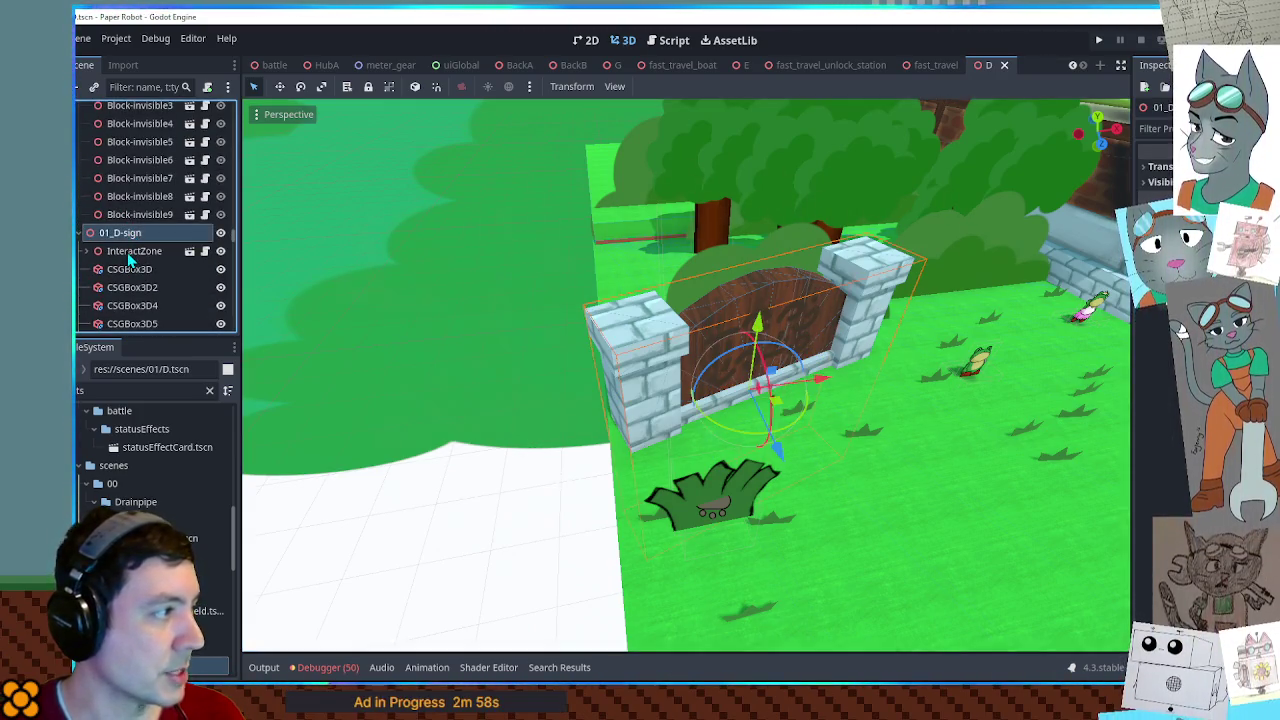
click(128, 253)
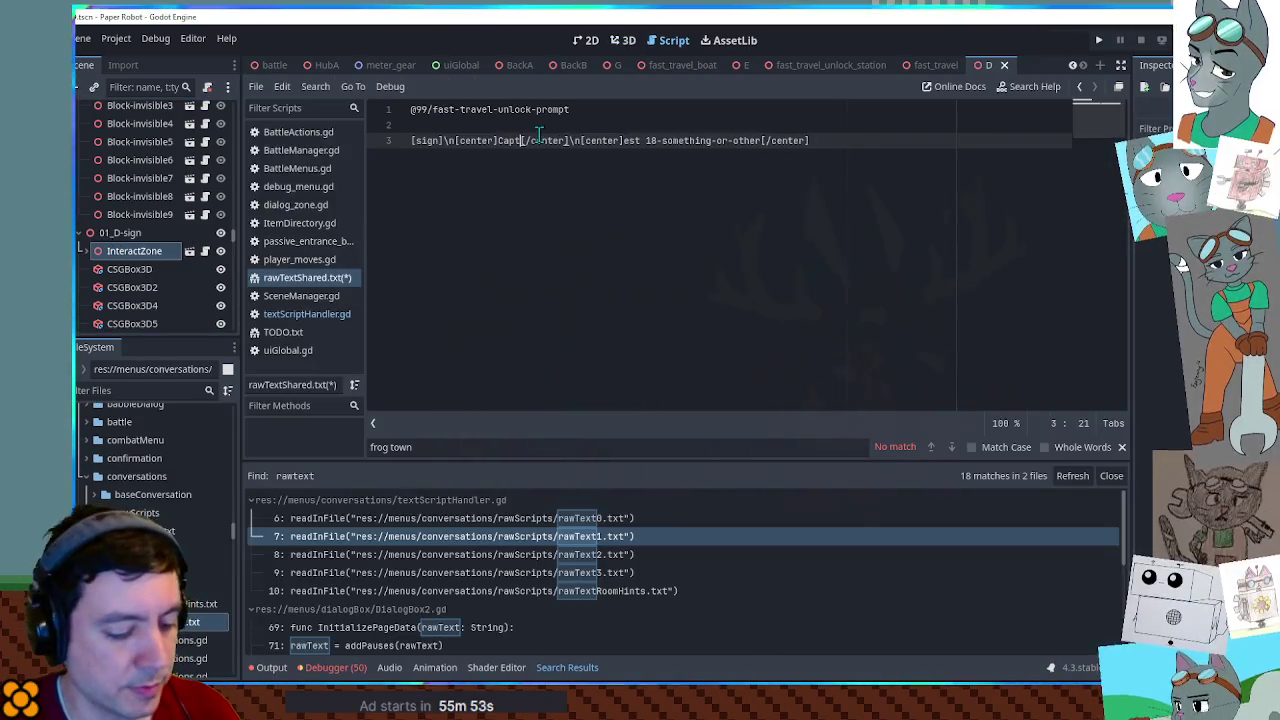
Finish the sign line as 'Captain Hoof's Ferry Service!' and delete the 'est 18-something-or-other' placeholder
text(oof's)
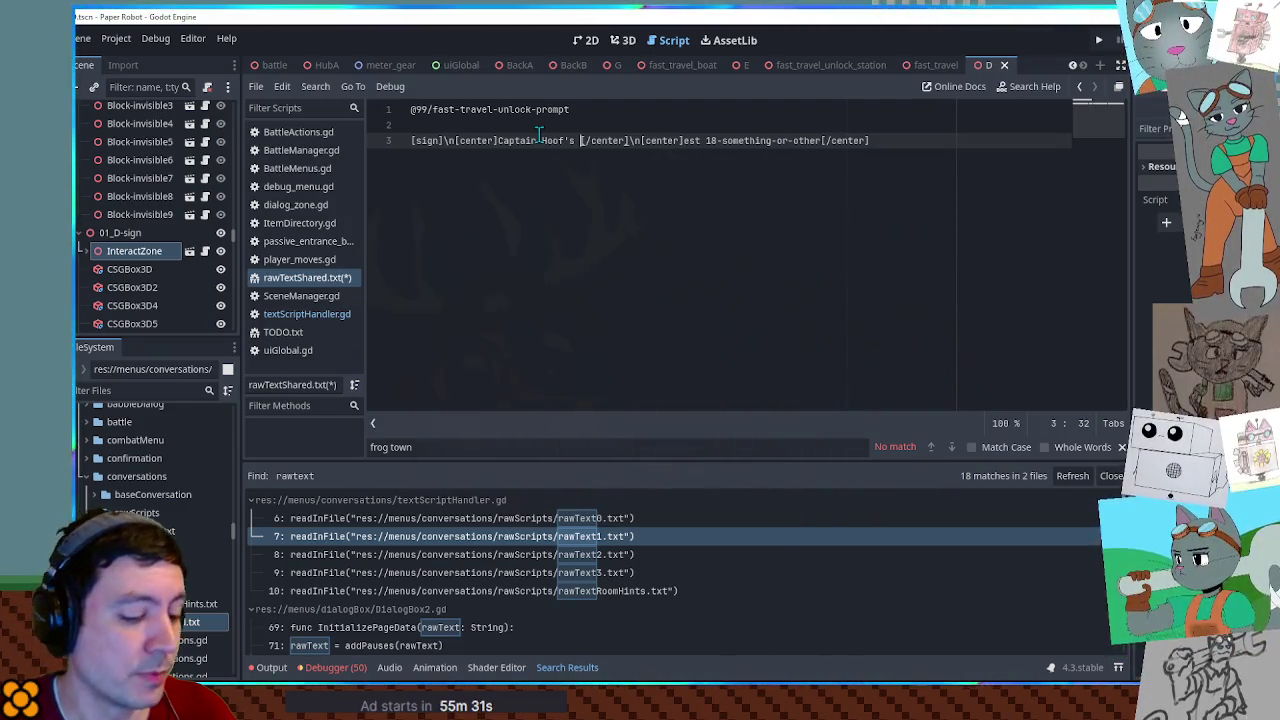
text(Ferry Service)
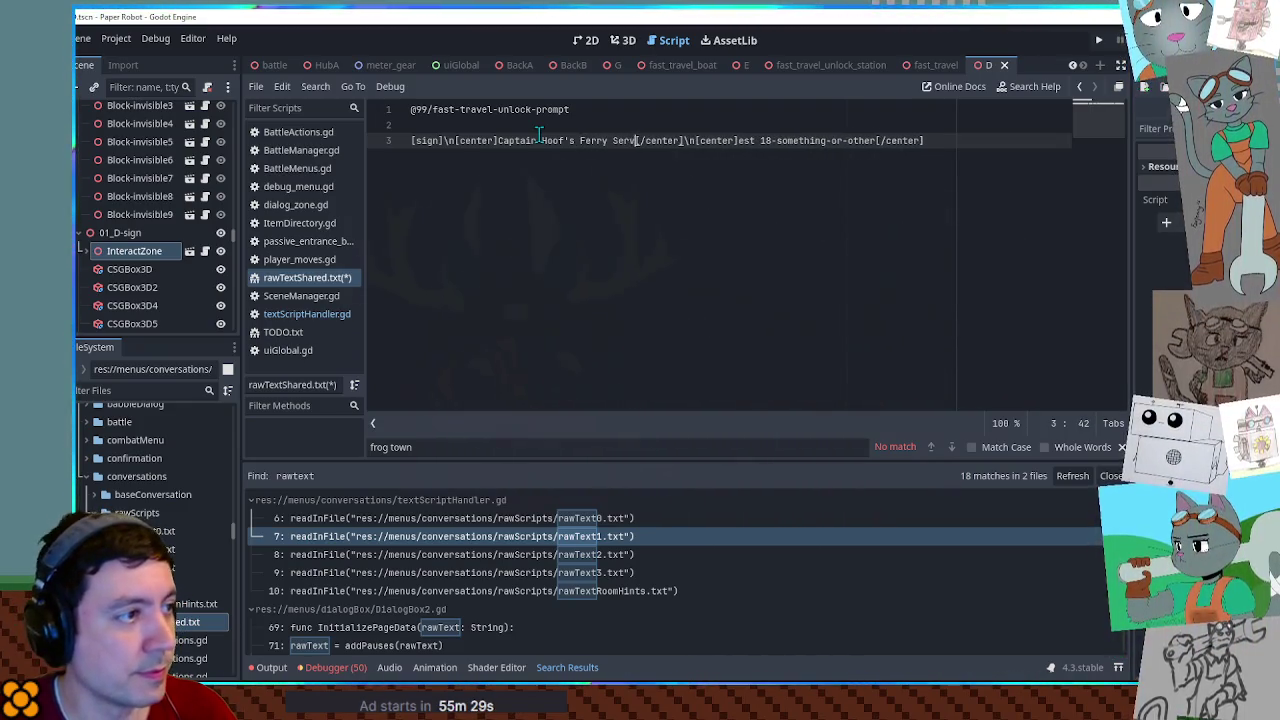
text(!)
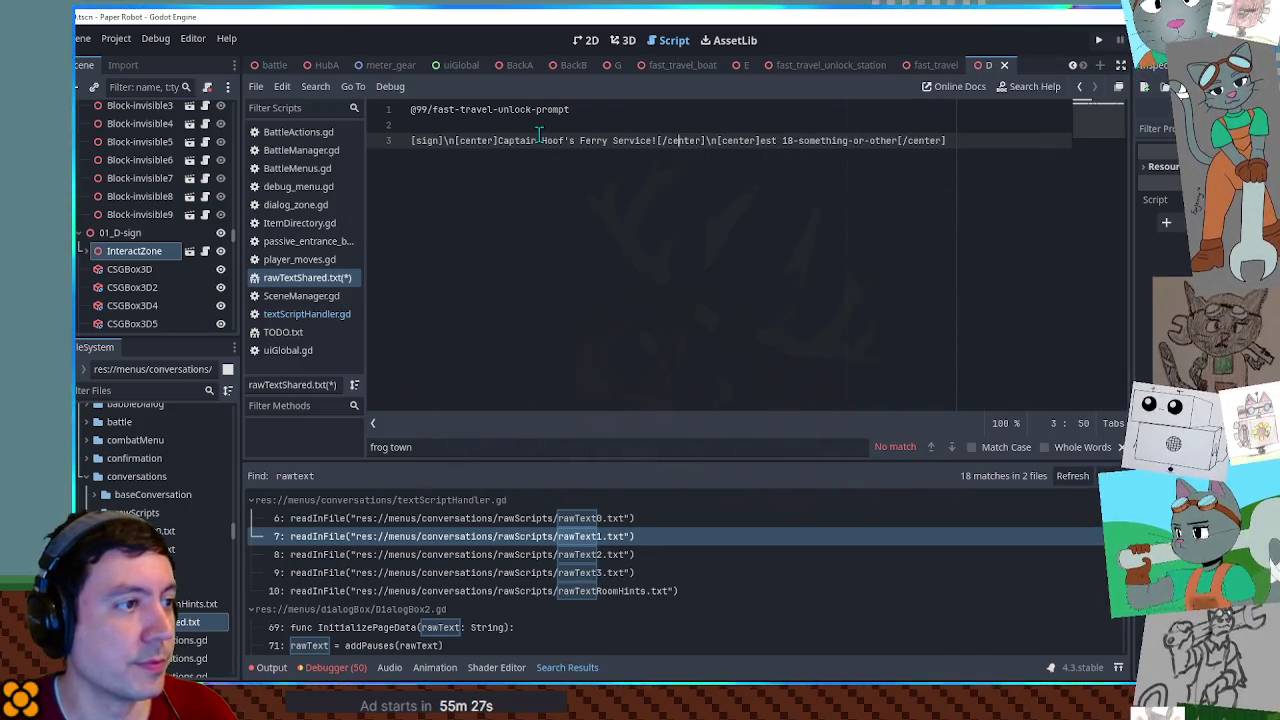
key(shift+End)
key(shift+Left)
key(shift+Left)
key(shift+Left)
key(BackSpace)
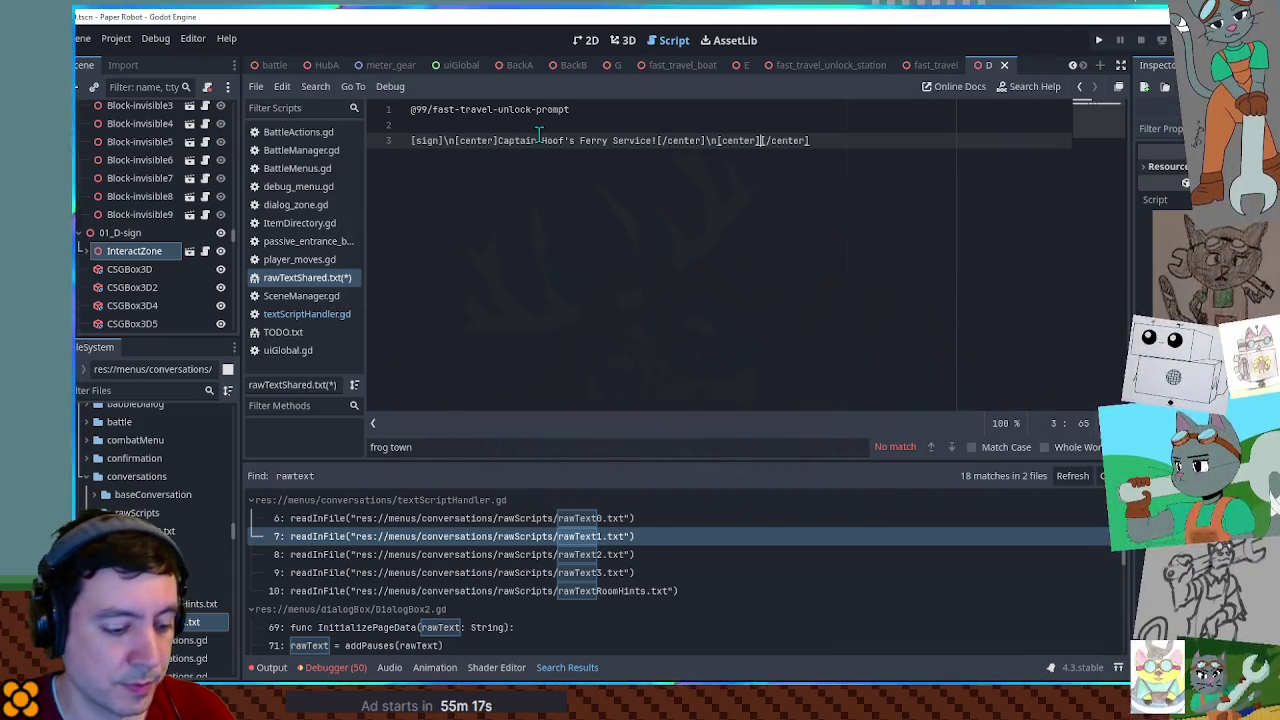
text(Tours)
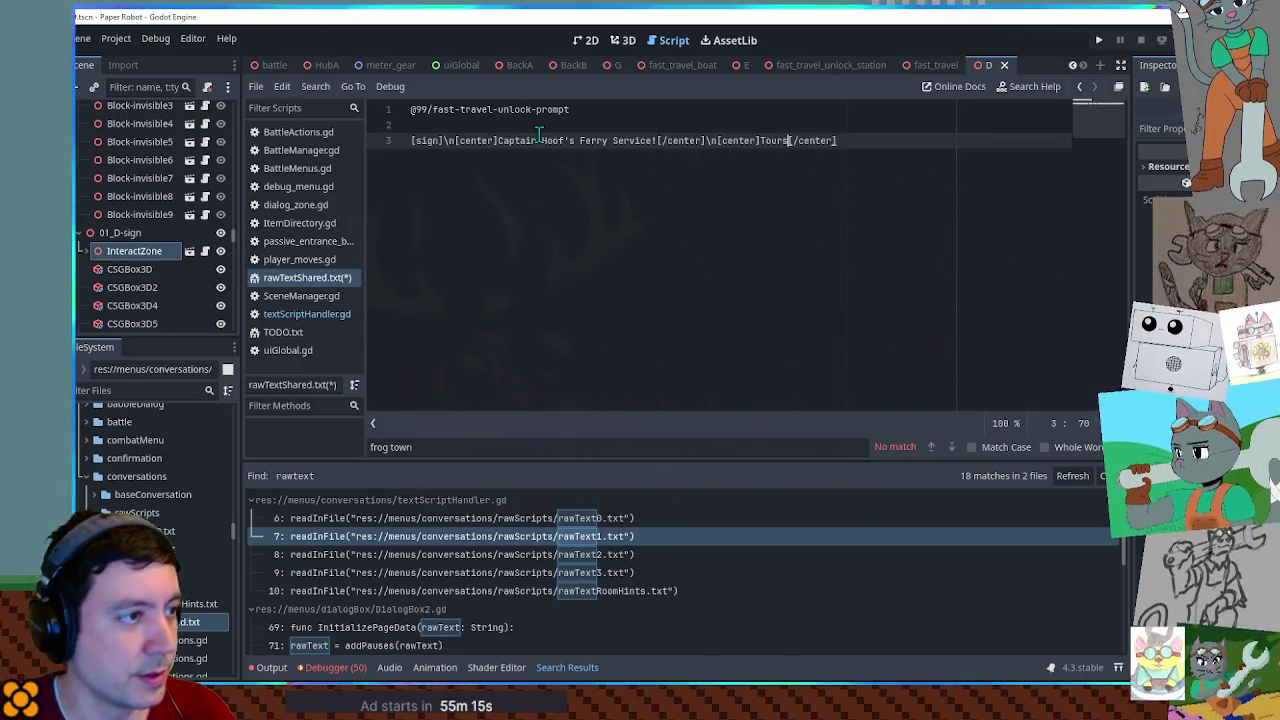
text(avail)
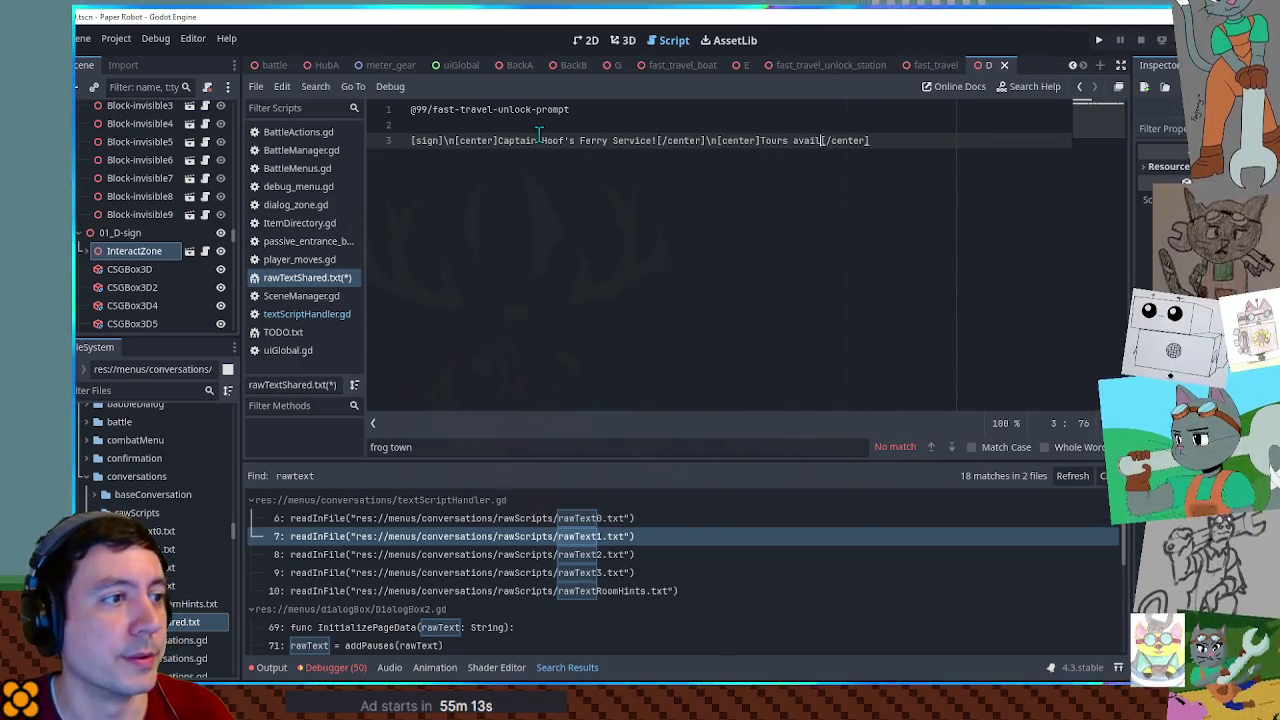
text(able)
key(BackSpace)
key(BackSpace)
key(BackSpace)
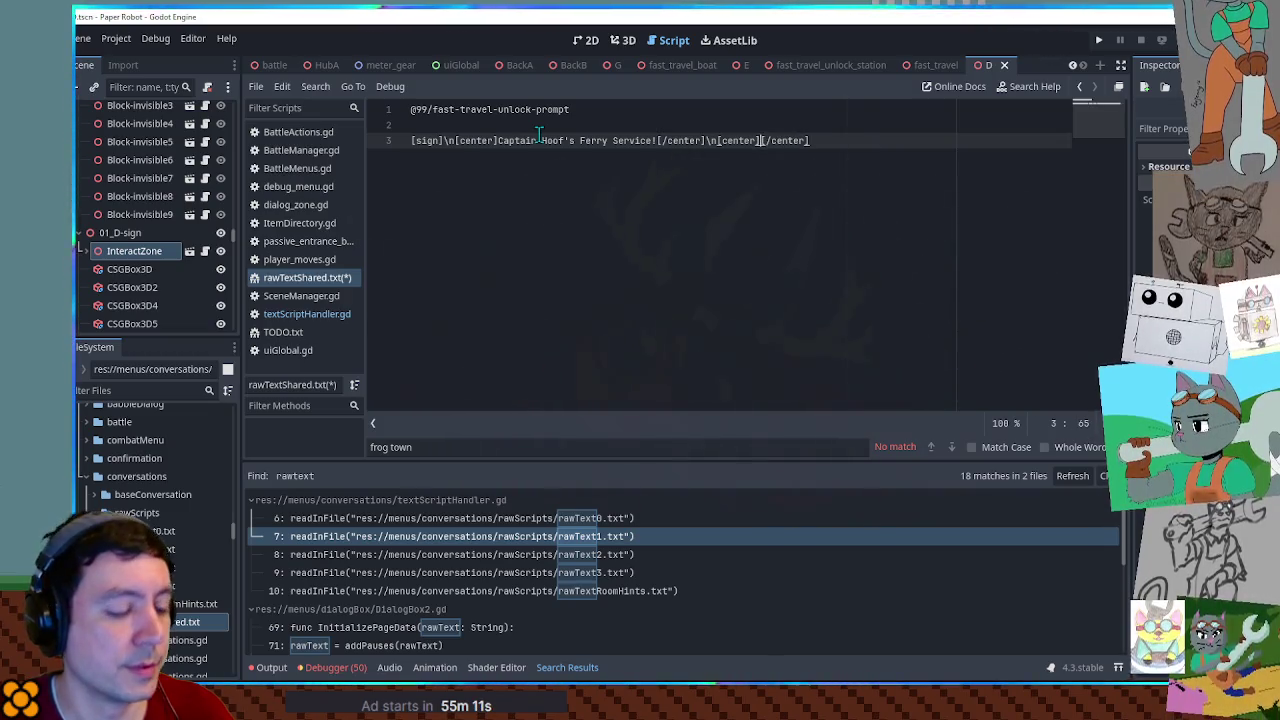
text(Tou)
key(BackSpace)
key(BackSpace)
key(BackSpace)
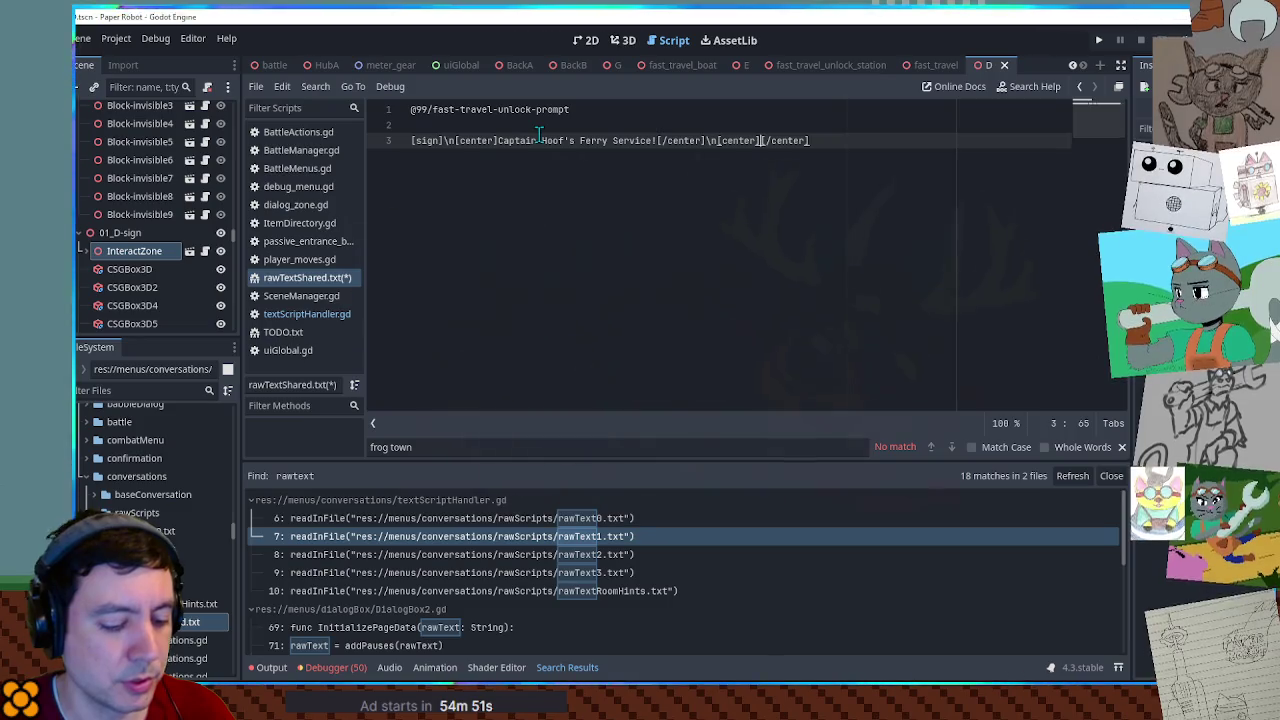
Add the 'Only {0} bits!' price line, remove the blank line, and save rawTextShared.txt
text(Only)
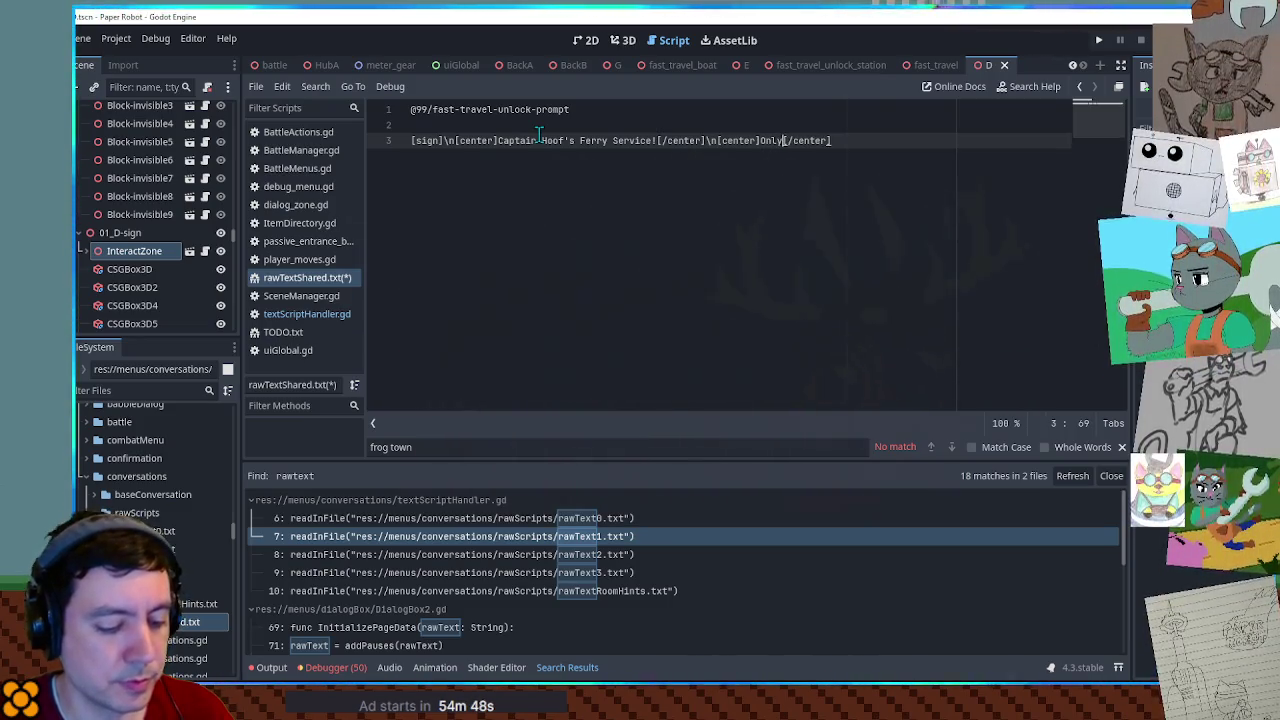
text( $ bite)
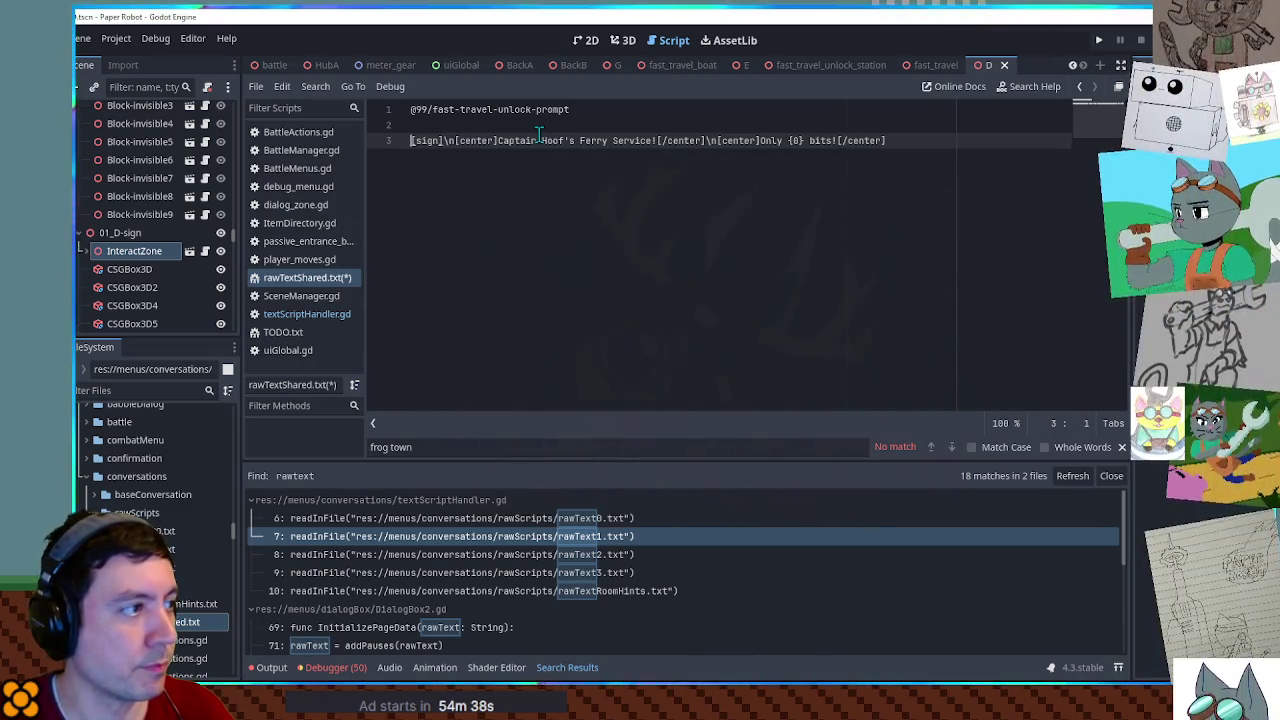
key(Return)
text(Unlock this ferry station?)
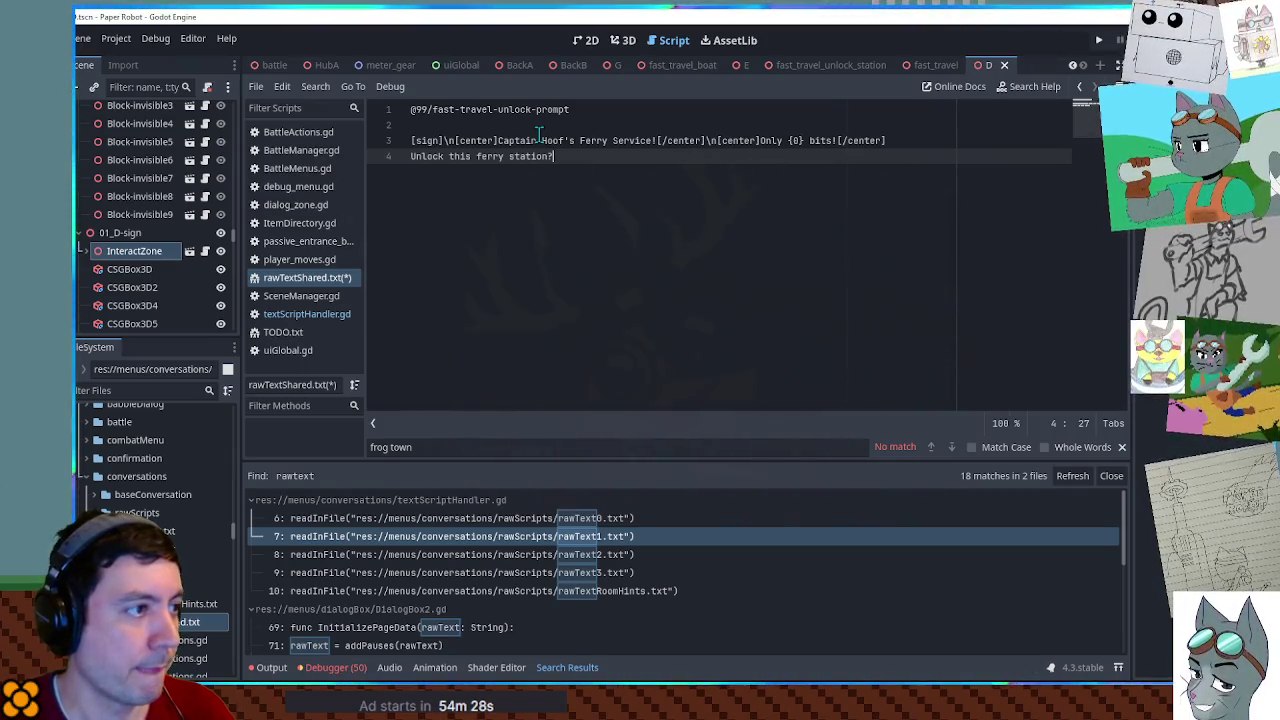
click(540, 125)
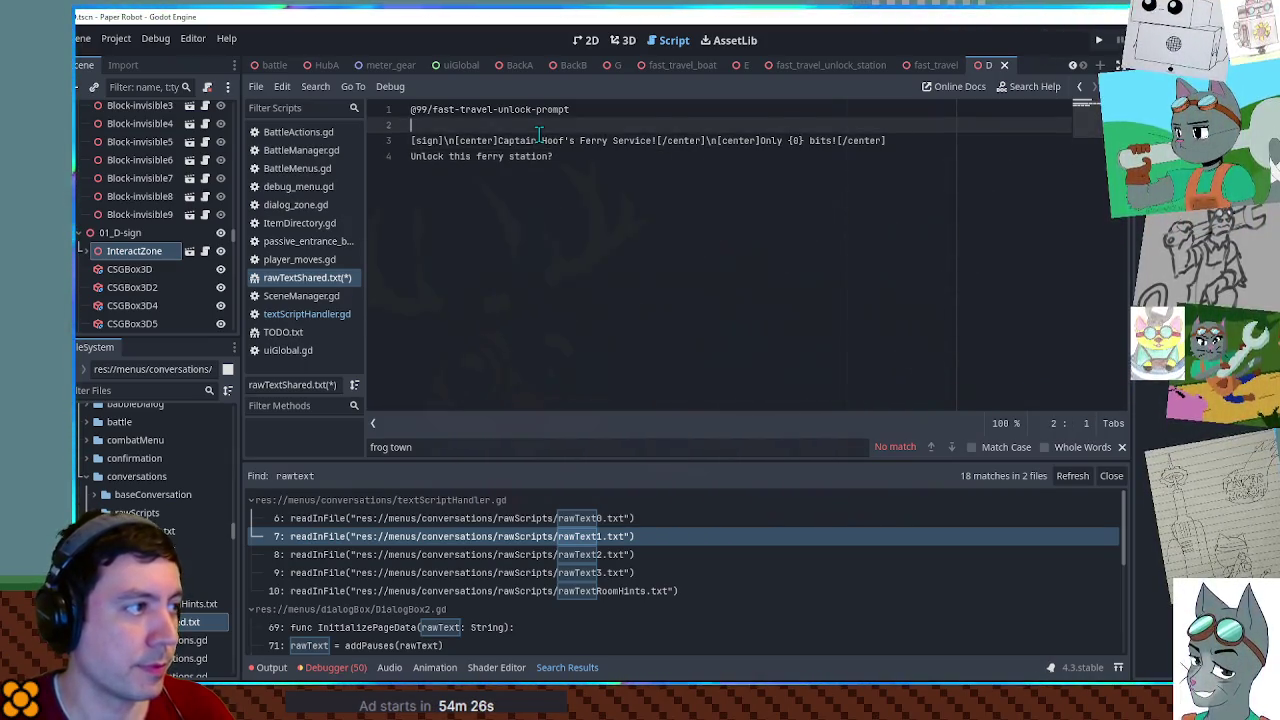
key(BackSpace)
key(ctrl+s)
drag(581, 111, 419, 107)
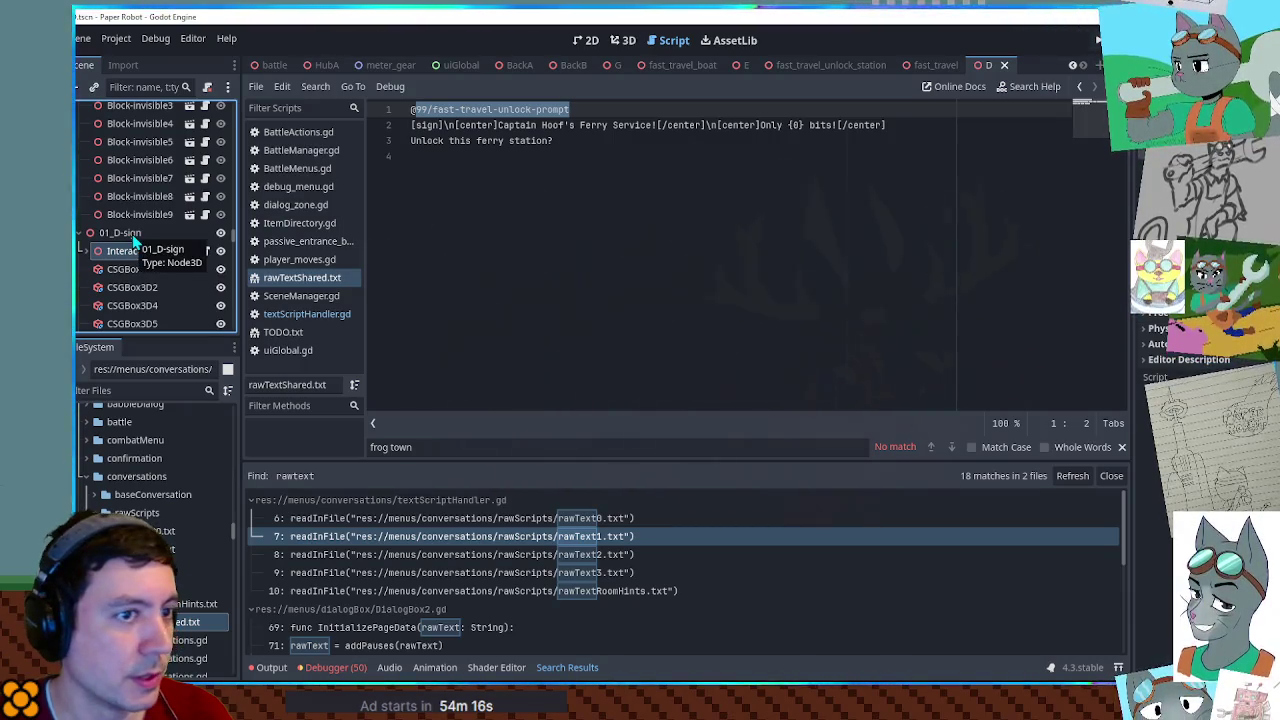
Review the InteractZone's dialog_zone.gd script and its child nodes in the D scene
click(205, 252)
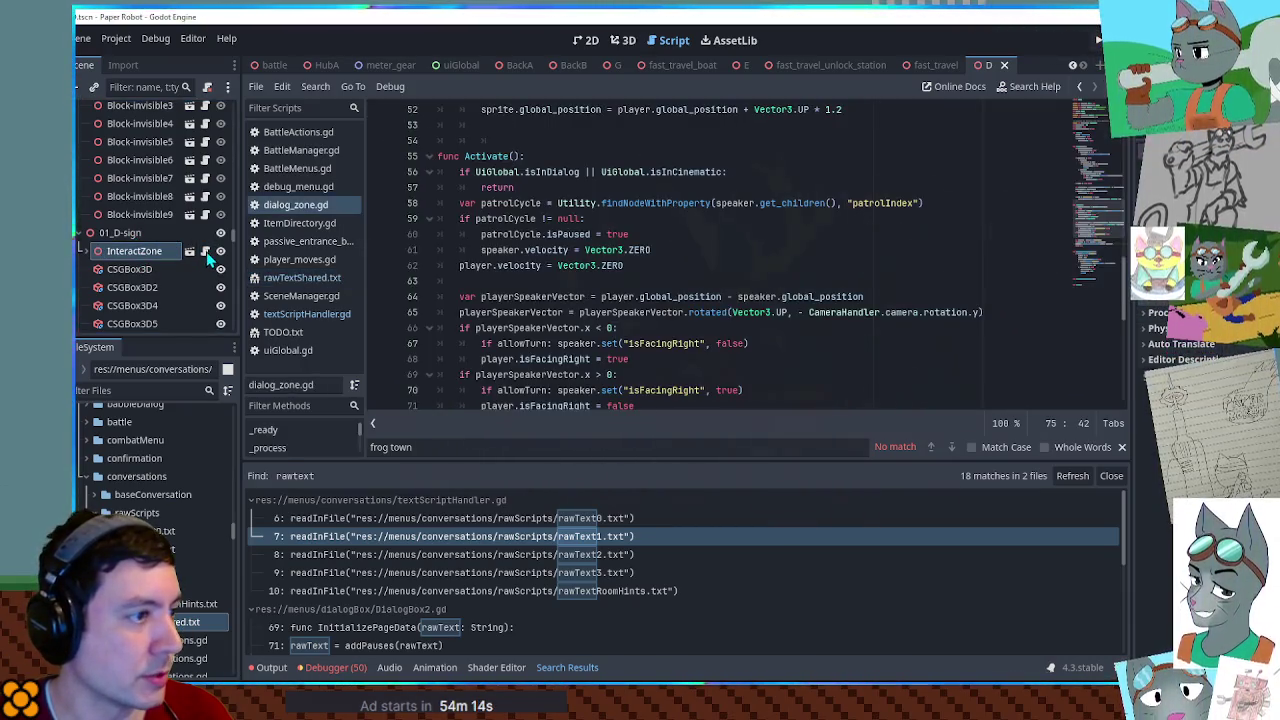
scroll(539, 240, up, 15)
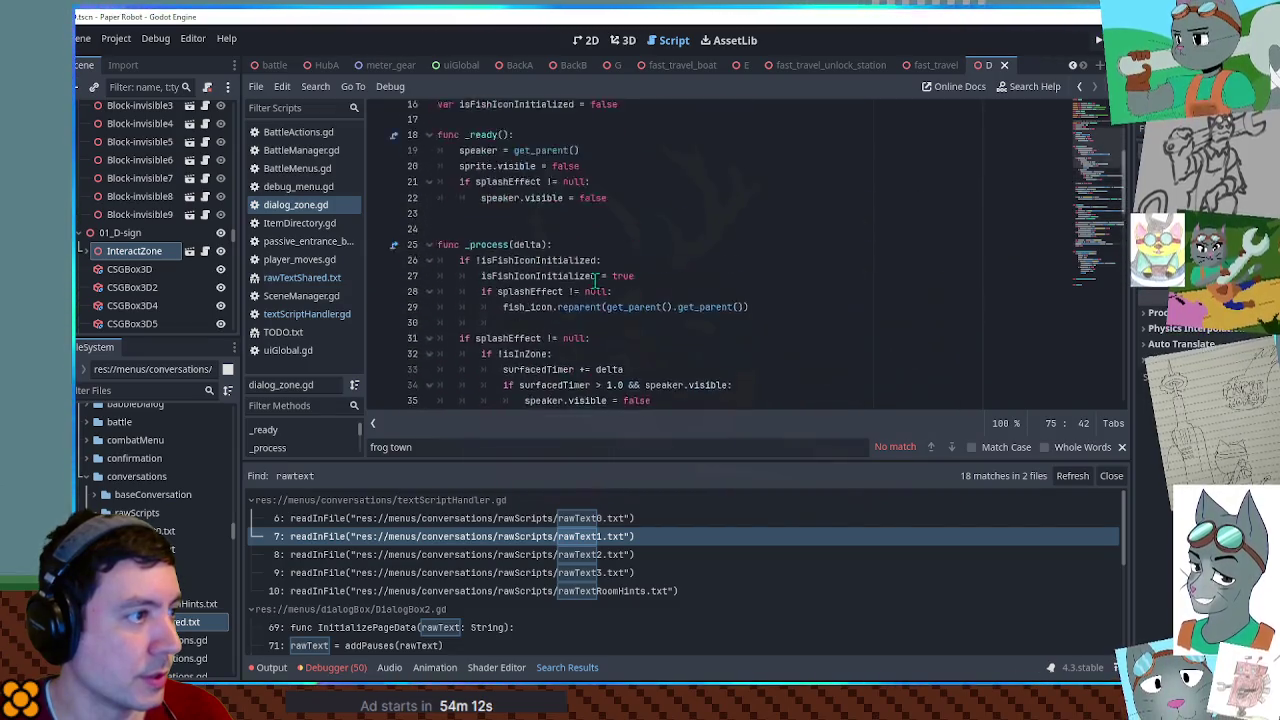
scroll(541, 249, down, 5)
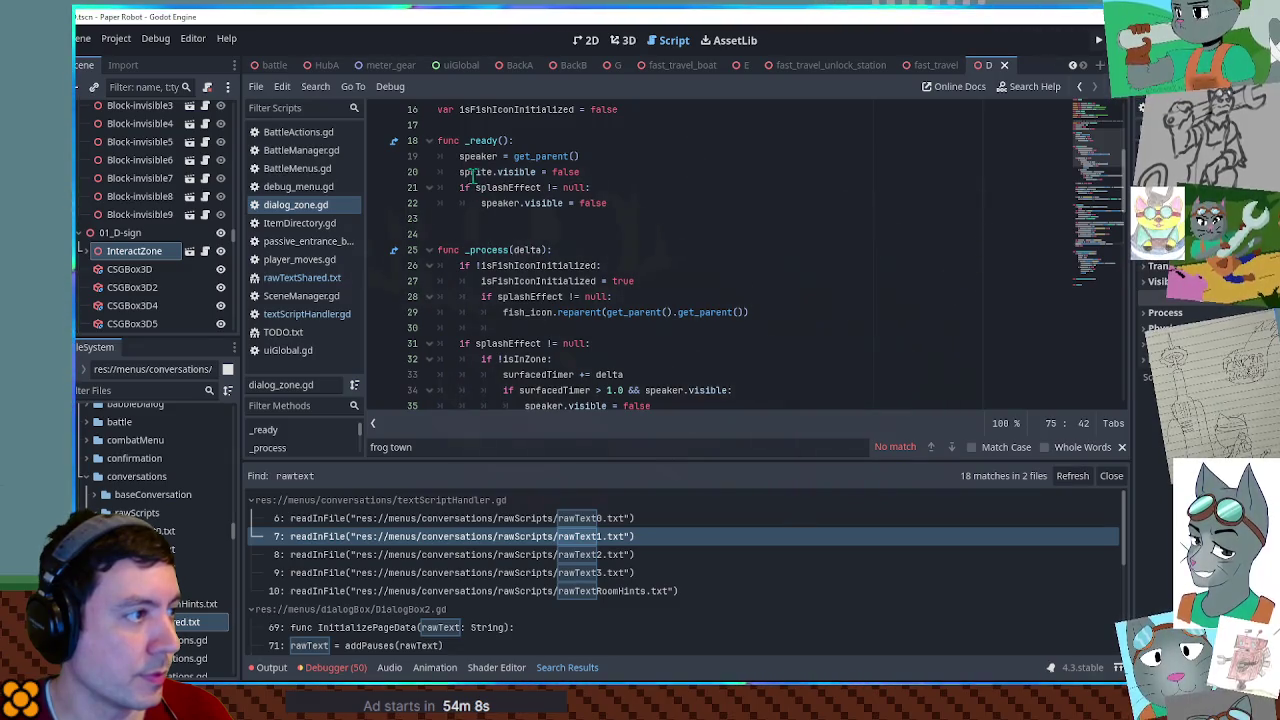
scroll(480, 190, down, 3)
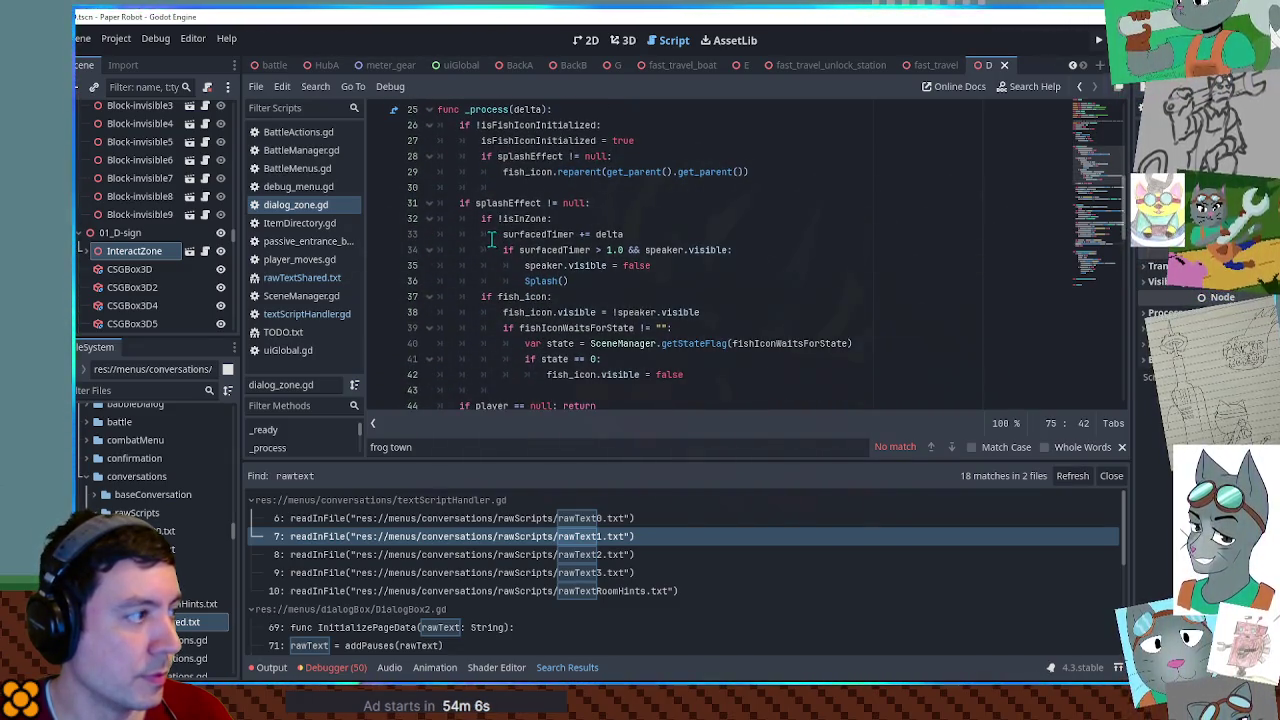
click(623, 42)
click(86, 251)
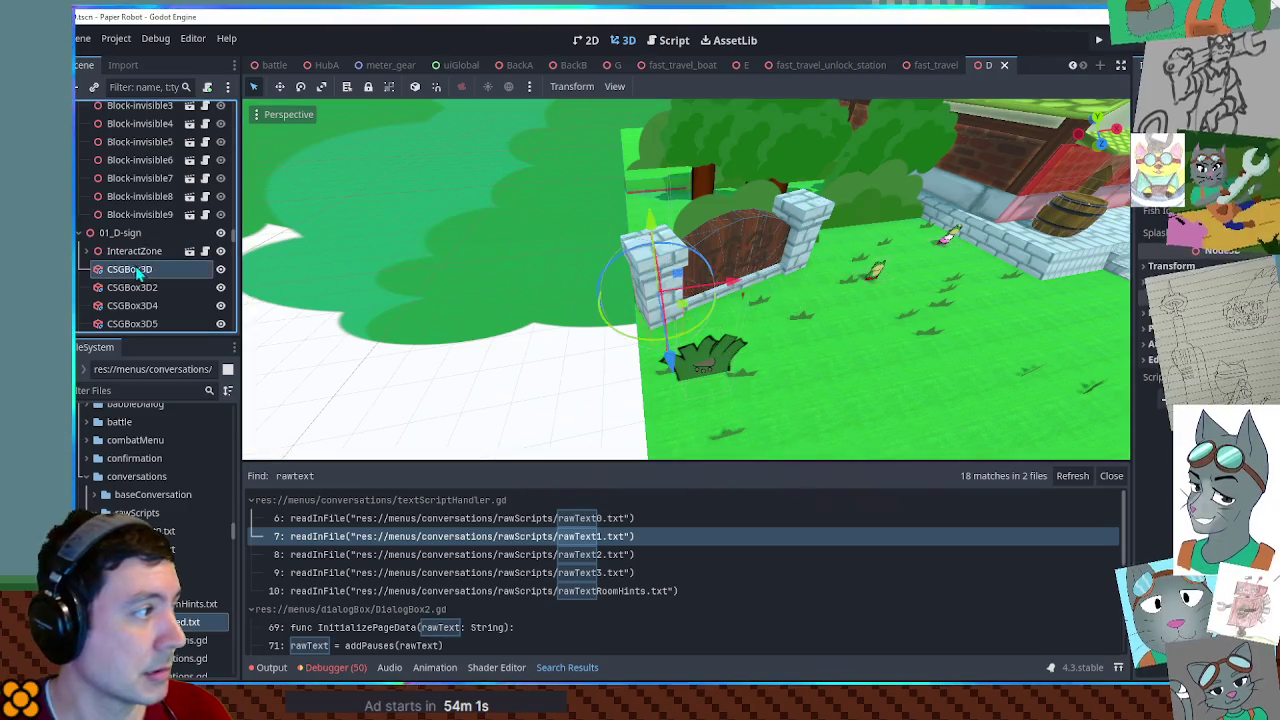
scroll(100, 270, down, 3)
scroll(108, 284, up, 3)
click(86, 251)
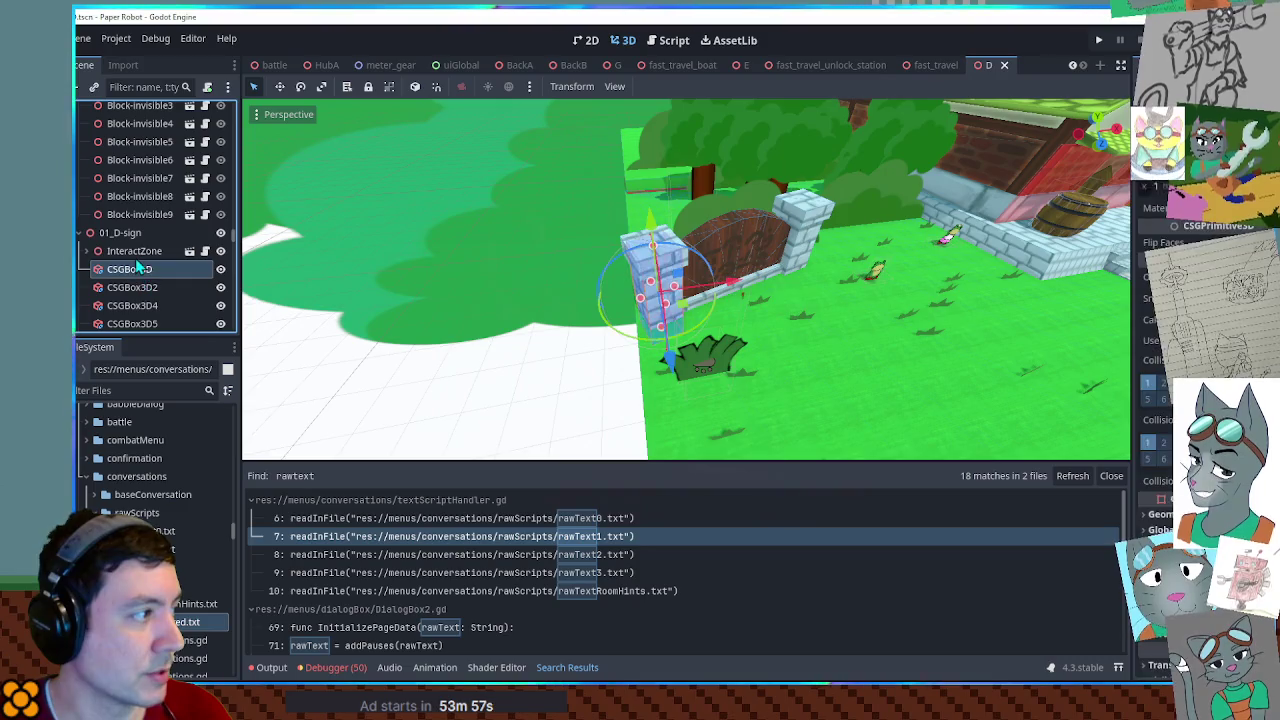
Paste the copied InteractZone under the fast_travel_unlock_station root, then undo it
click(932, 65)
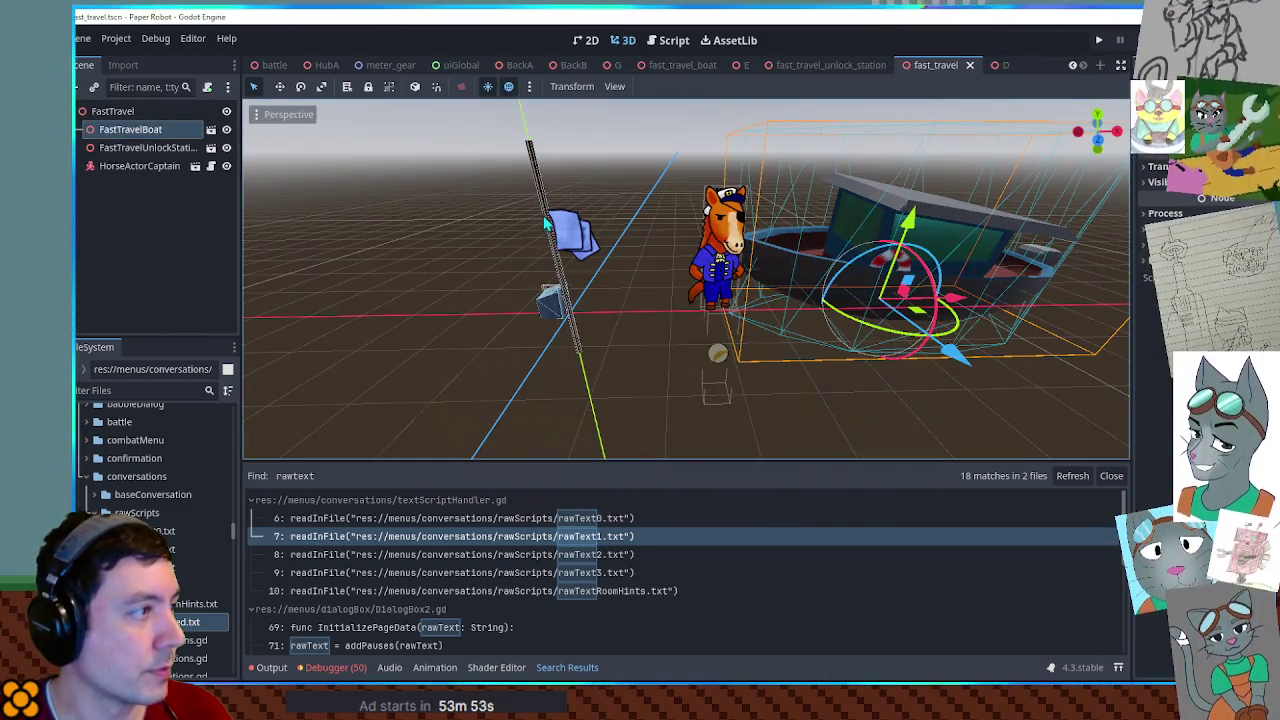
click(211, 148)
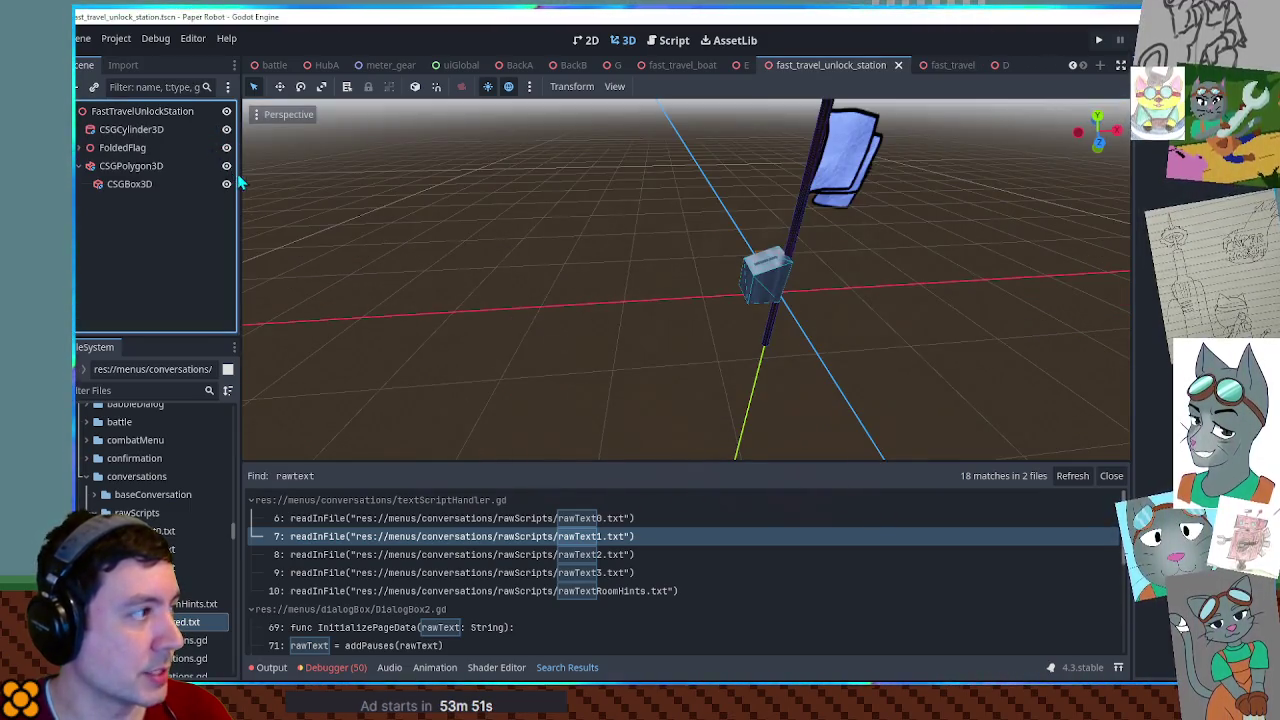
click(125, 112)
key(ctrl+v)
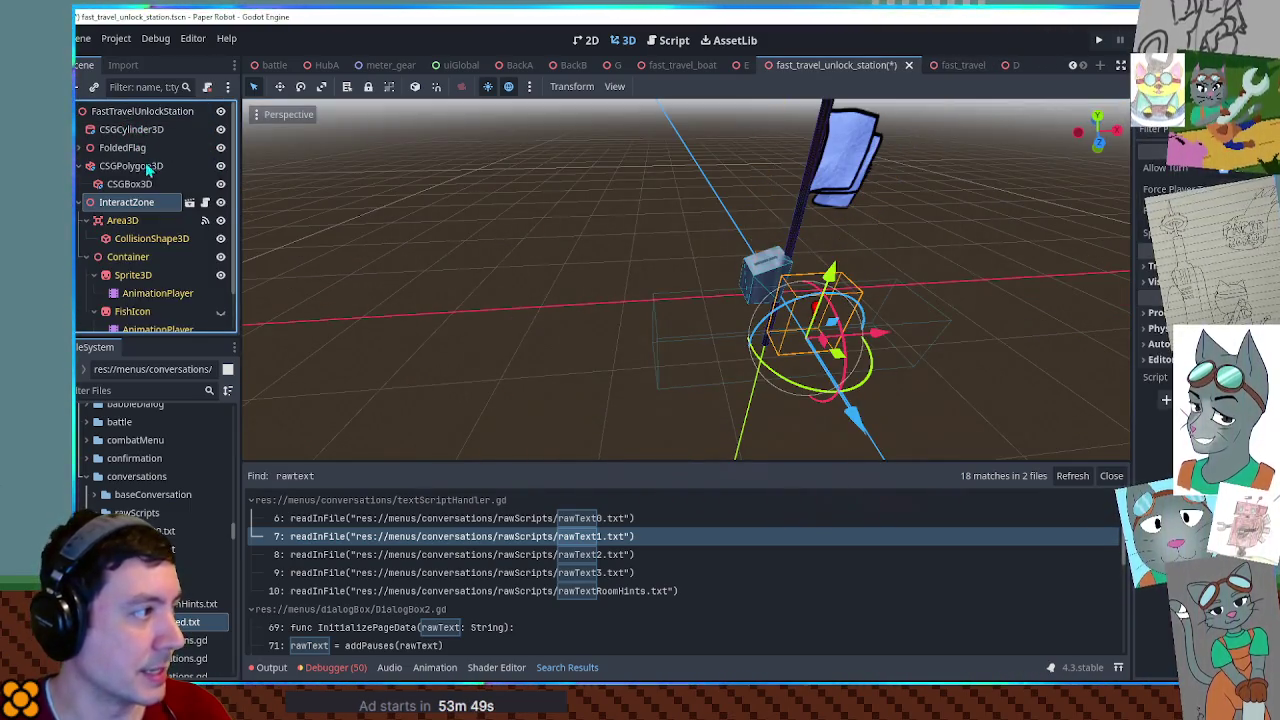
key(ctrl+z)
Add a Node3D child under the FastTravelUnlockStation root
click(130, 112)
key(ctrl+a)
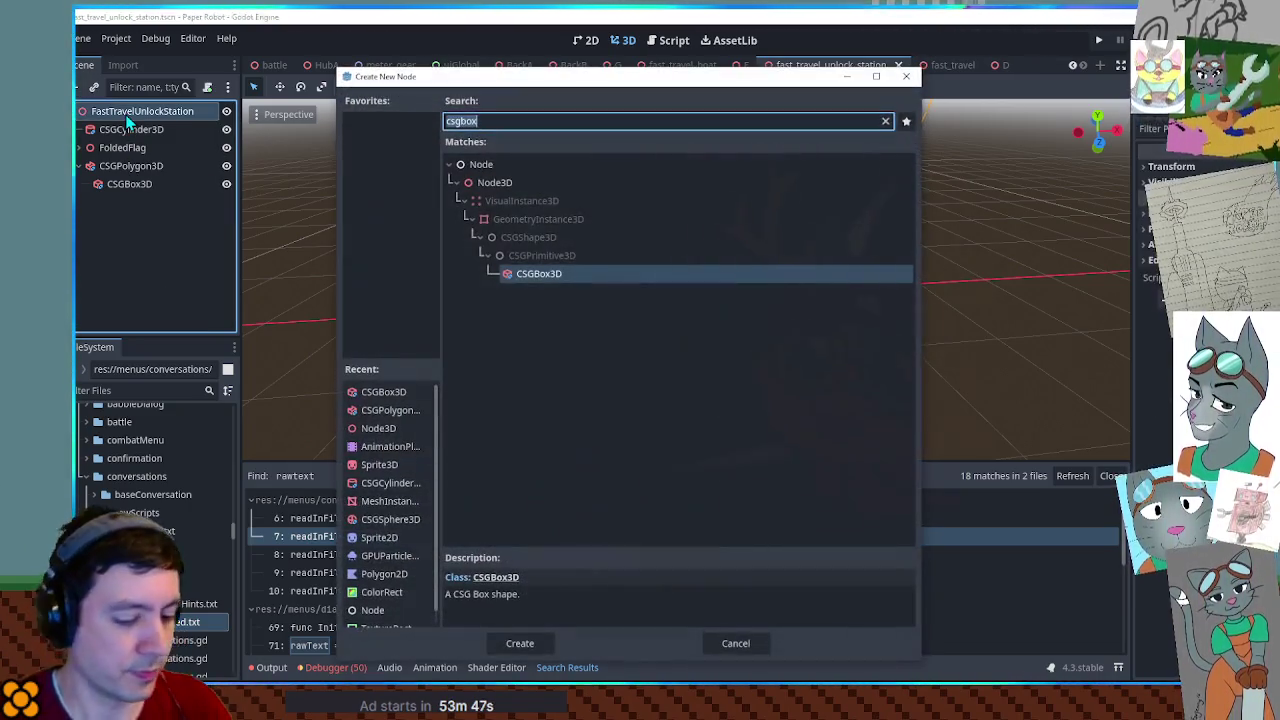
text(99-fast-travel-unlock)
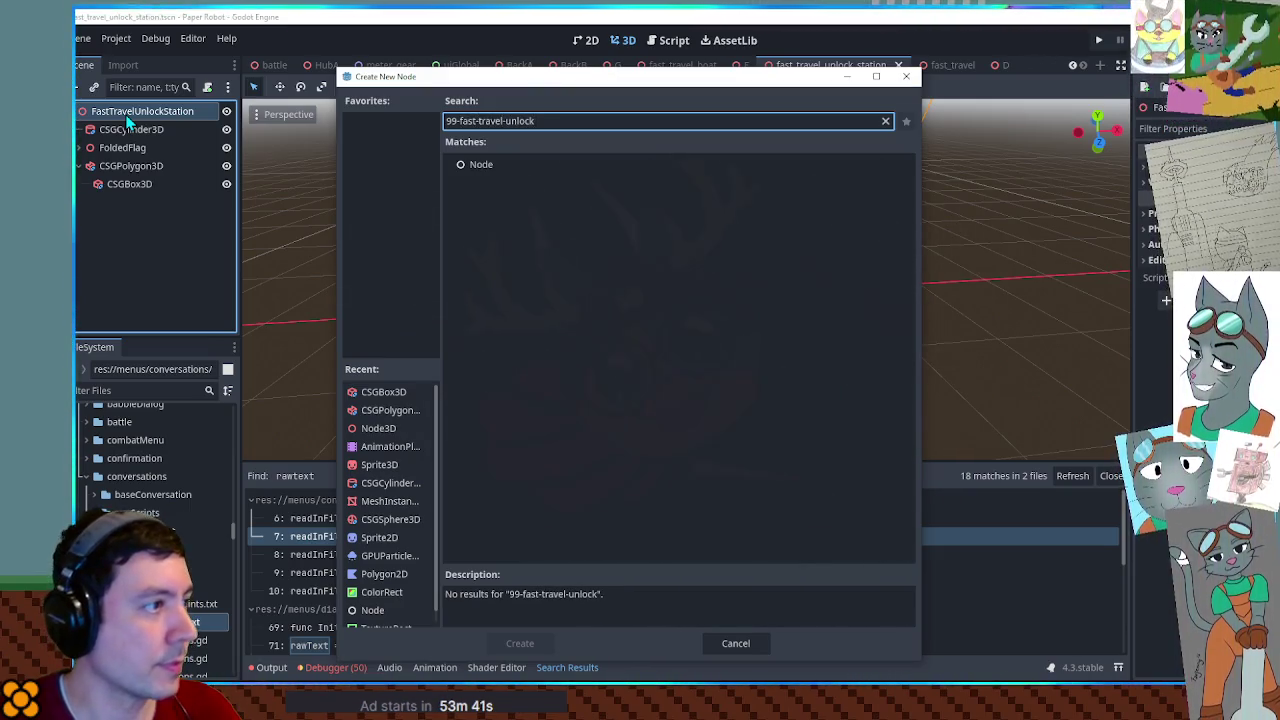
key(ctrl+a)
key(BackSpace)
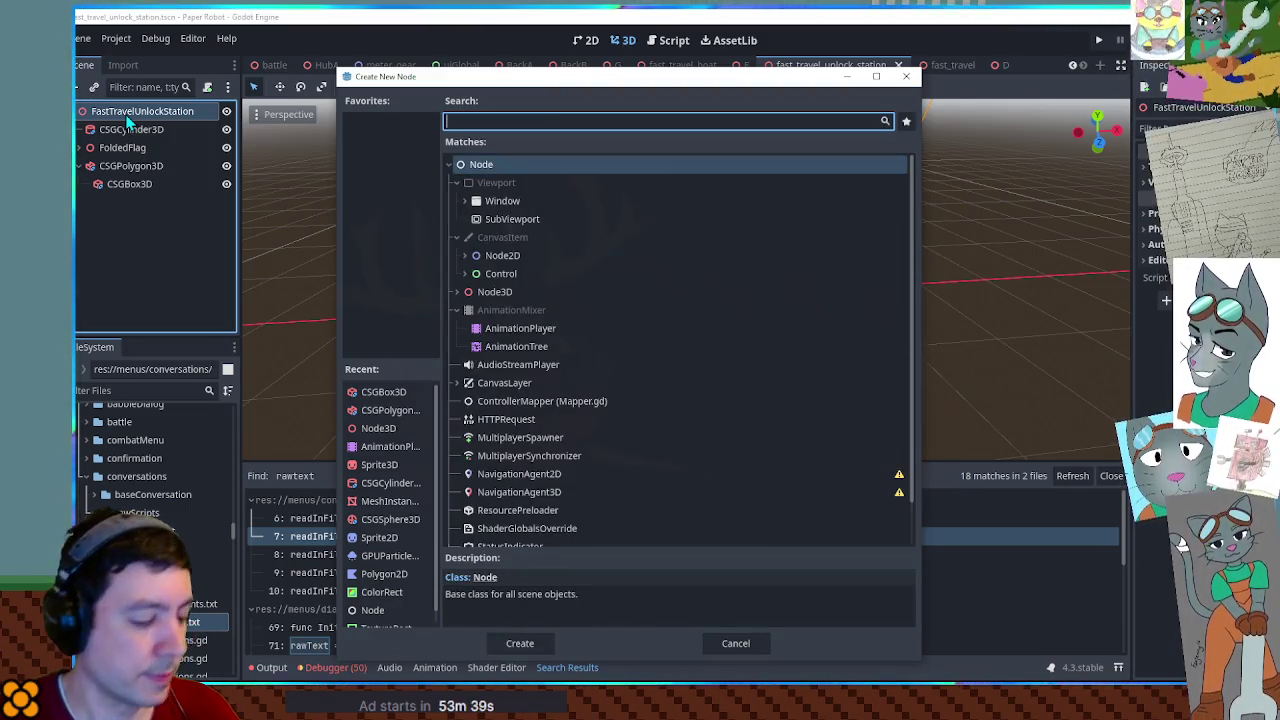
text(node3d)
key(Return)
text(99-fast-travel-unlock)
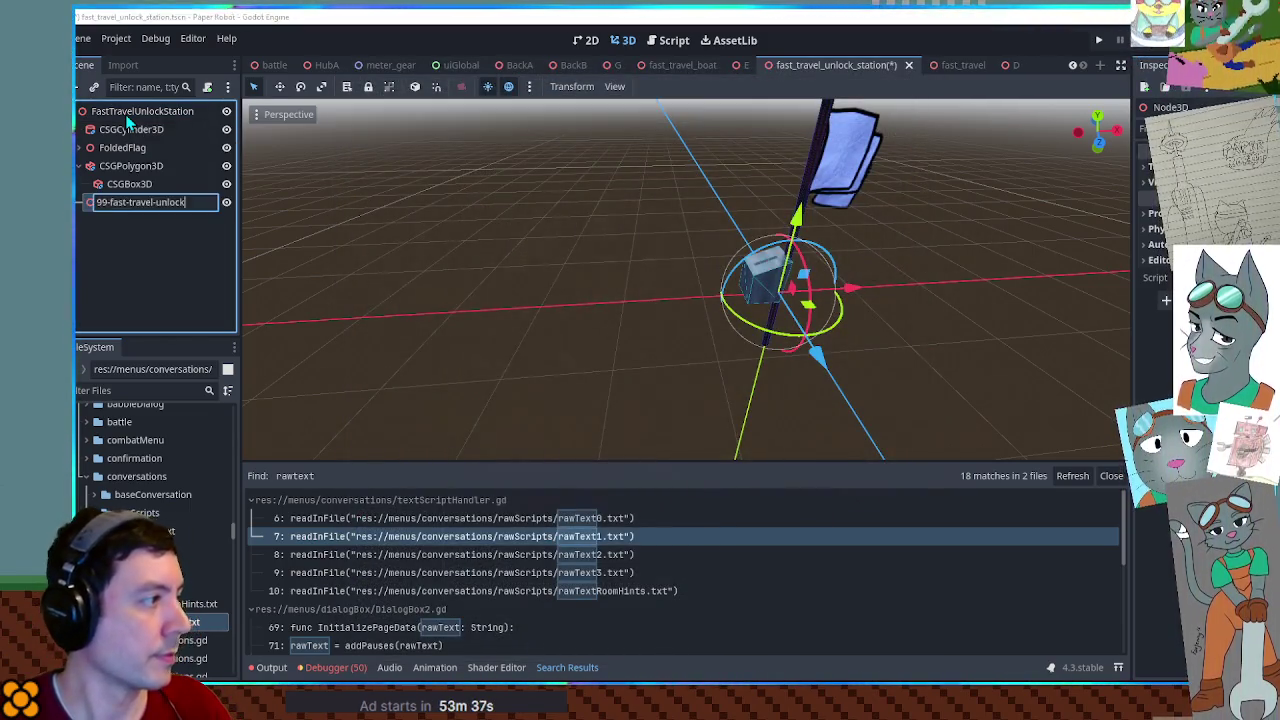
Select the InteractZone's CollisionShape3D and stretch its box depth in top view
click(1013, 65)
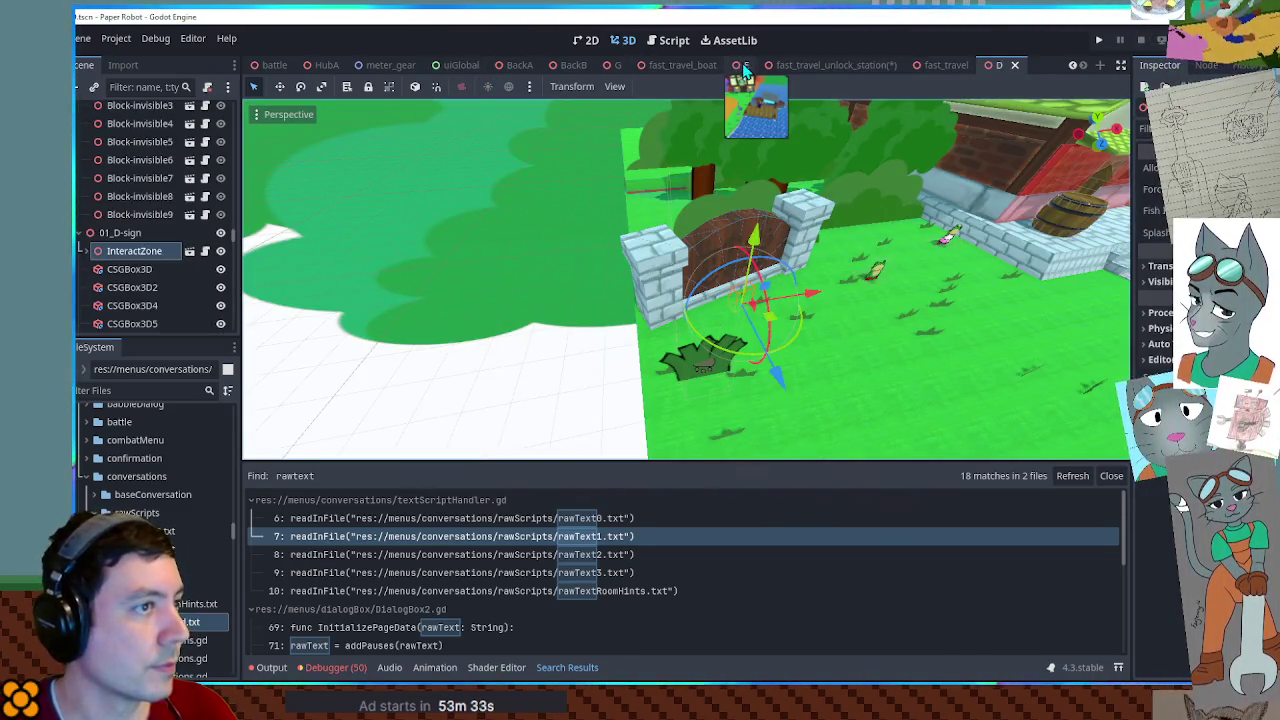
click(810, 65)
scroll(855, 350, up, 3)
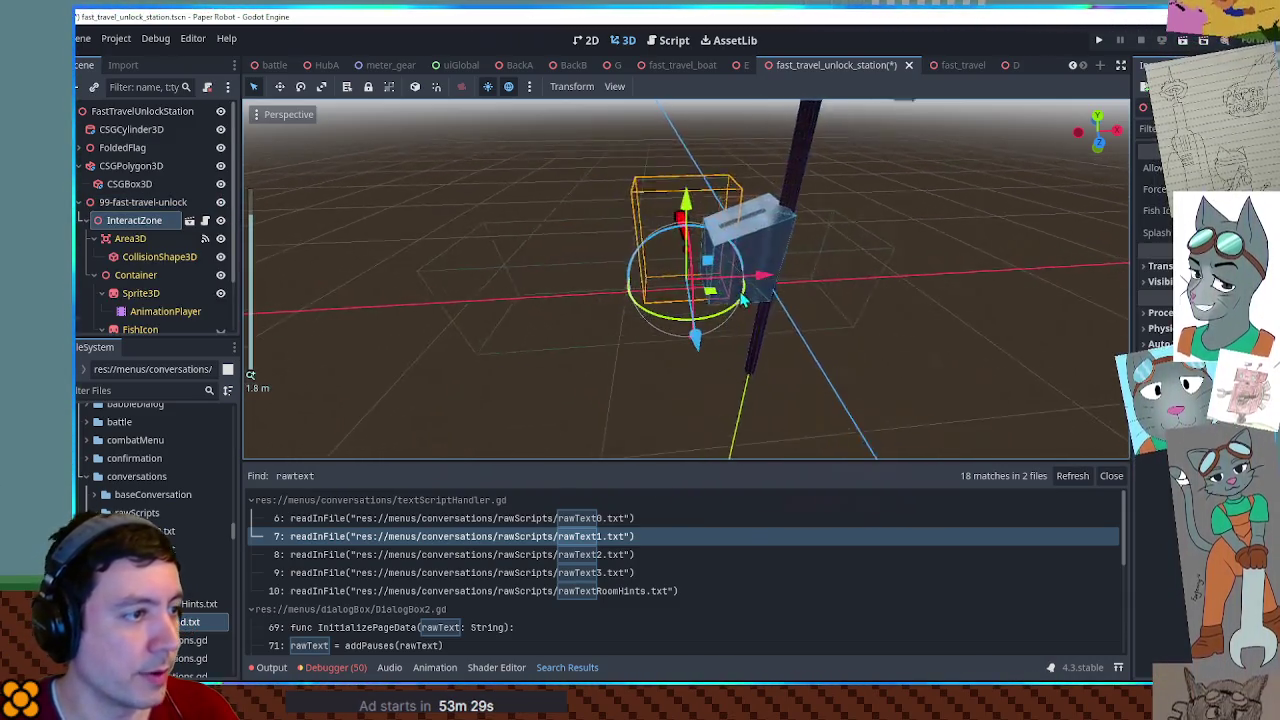
scroll(735, 340, up, 2)
click(150, 256)
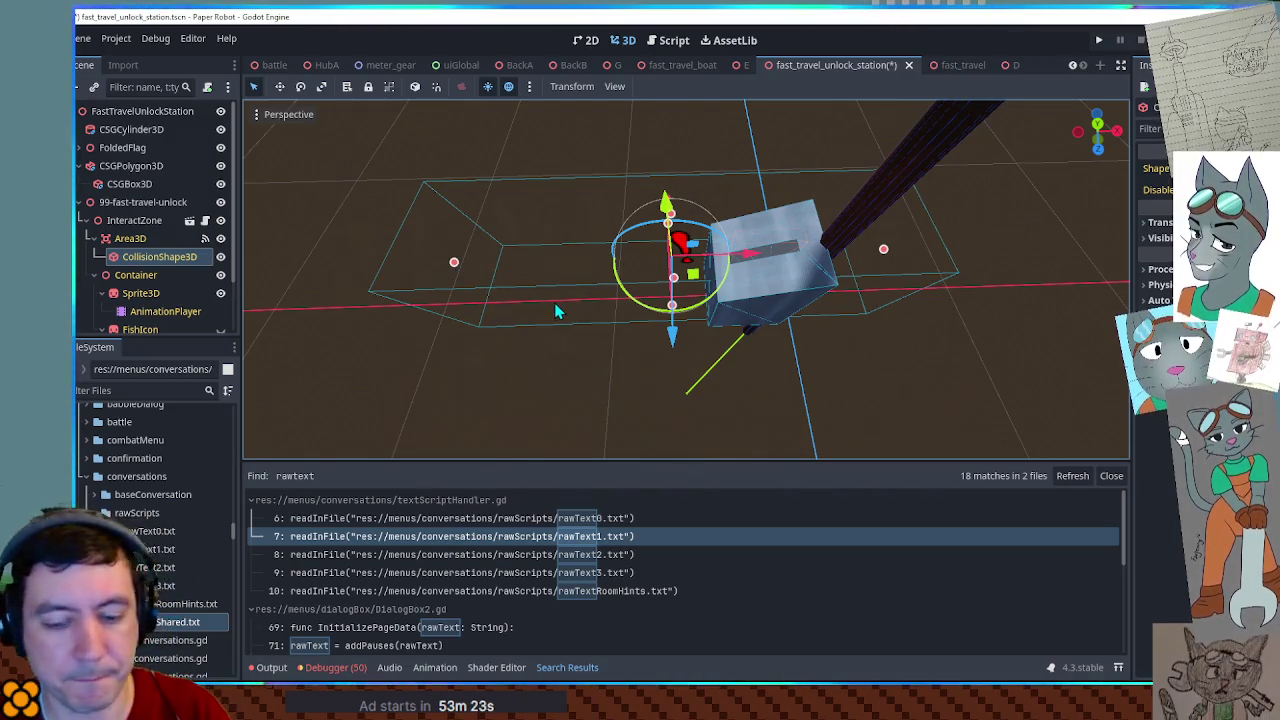
key(KP_7)
mouse_move(670, 278)
mouse_down()
mouse_move(671, 380)
mouse_move(672, 368)
mouse_up()
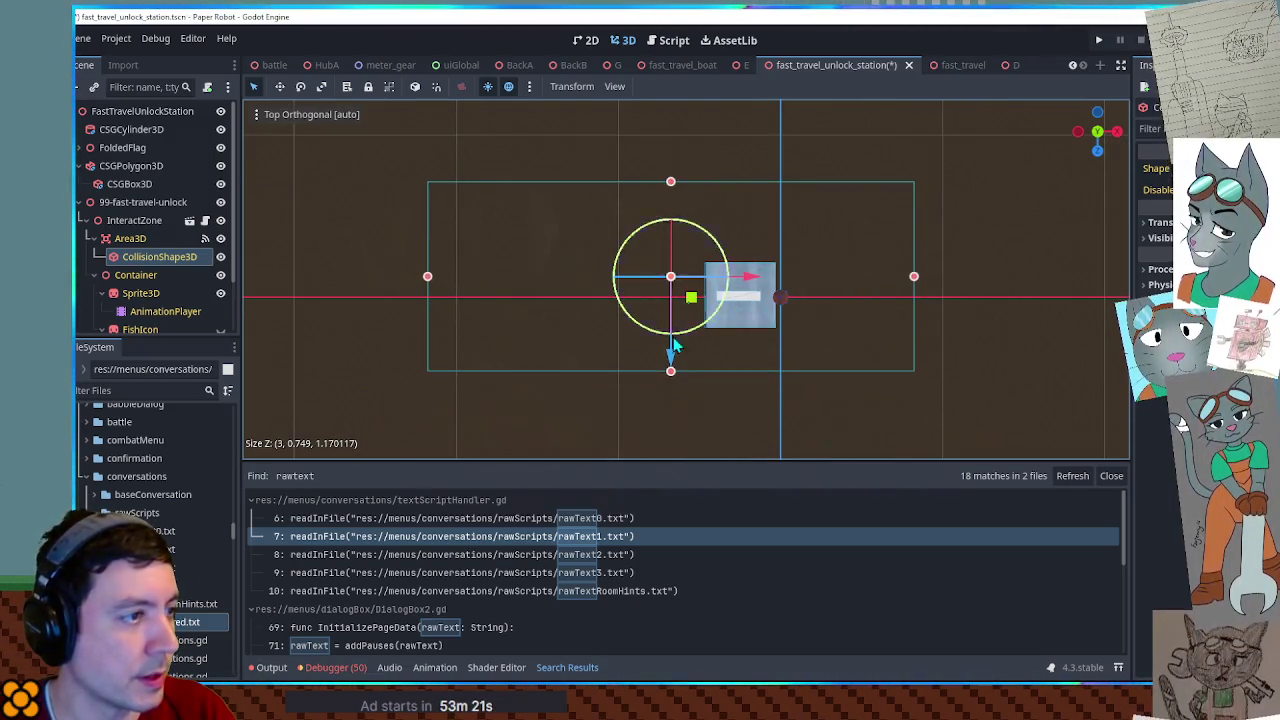
Shrink the collision box around the signpost to 1.16 × 0.23 × 0.91
click(671, 189)
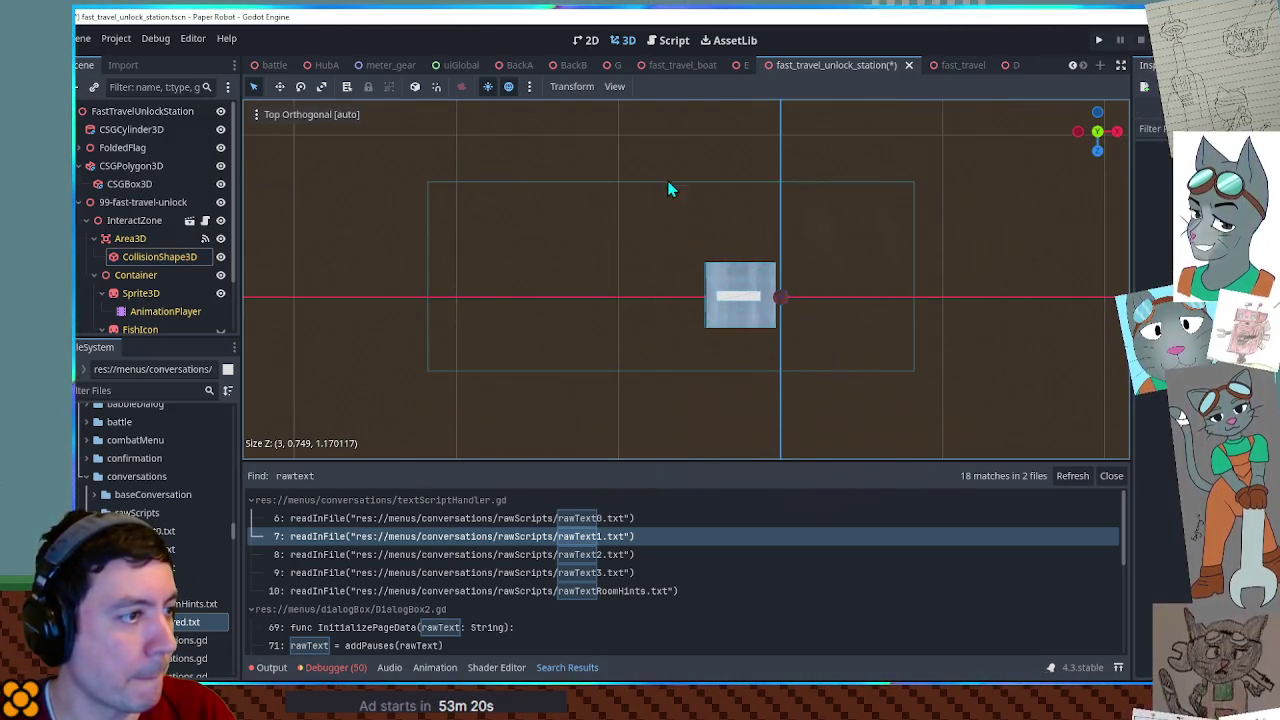
click(150, 256)
drag(671, 187, 672, 230)
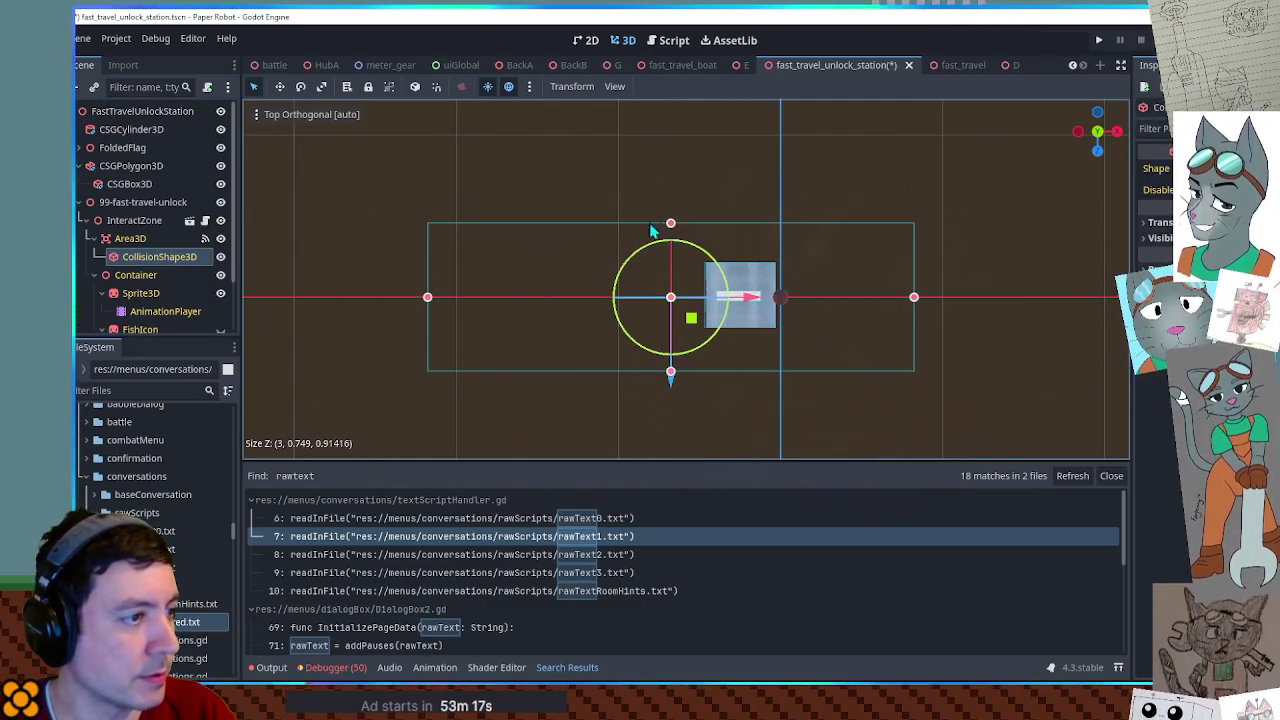
drag(427, 297, 599, 298)
mouse_move(908, 289)
mouse_down()
mouse_move(690, 310)
mouse_move(765, 318)
mouse_move(670, 630)
mouse_up()
mouse_move(680, 365)
mouse_down()
mouse_move(686, 278)
mouse_move(713, 455)
mouse_move(720, 385)
mouse_move(761, 328)
mouse_up()
scroll(761, 328, down, 2)
drag(740, 283, 755, 280)
Save the station scene and begin renaming the 99-fast-travel-unlock node
key(ctrl+s)
double_click(140, 202)
key(ctrl+c)
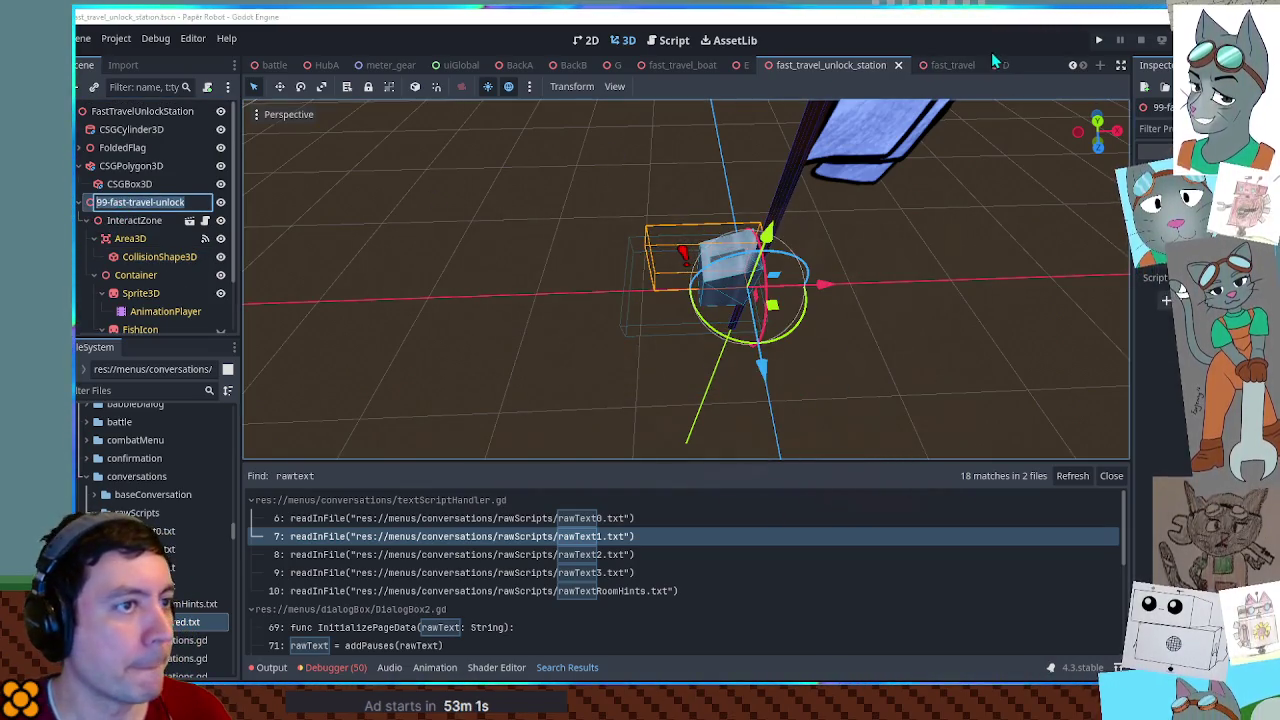
click(672, 40)
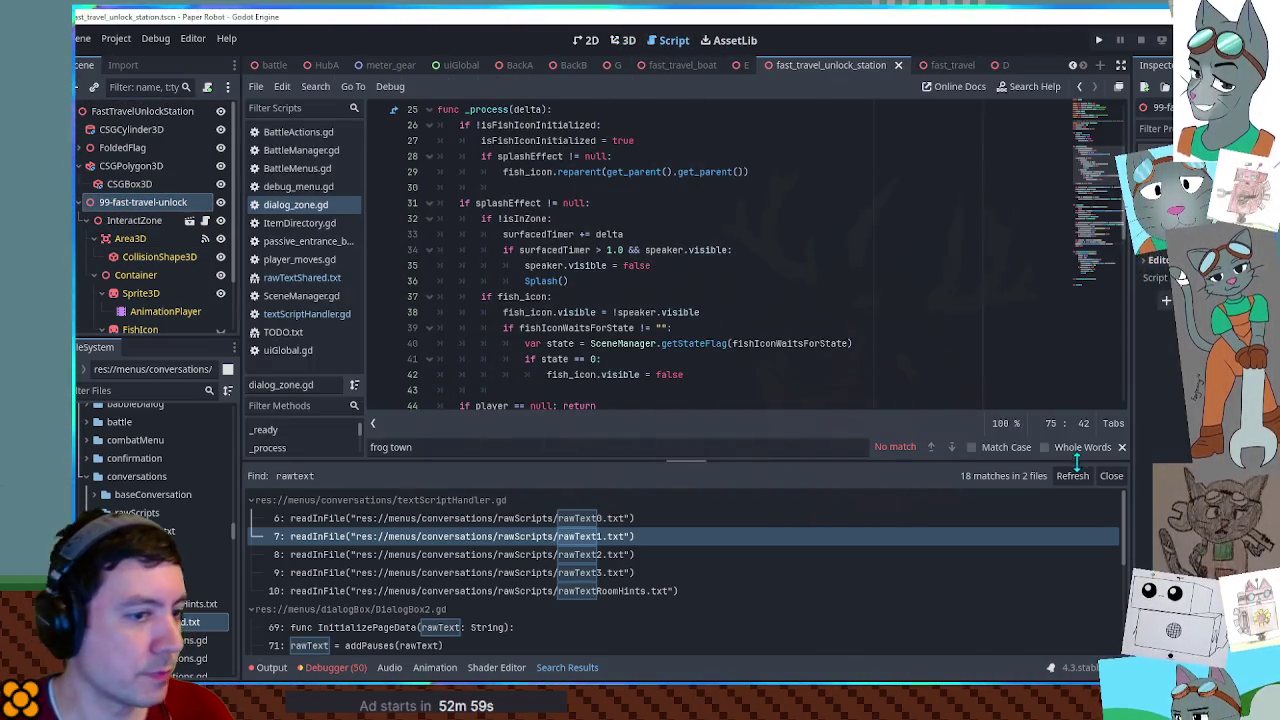
click(1111, 476)
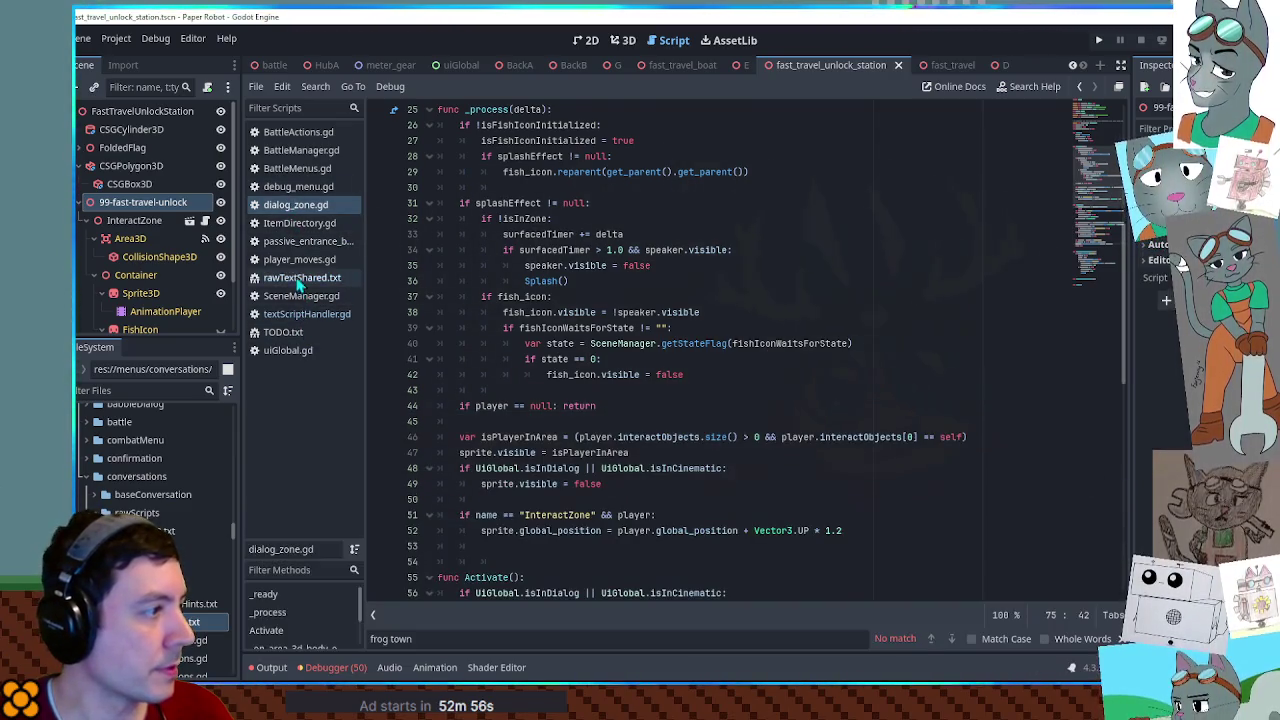
click(299, 278)
drag(569, 109, 418, 110)
key(ctrl+v)
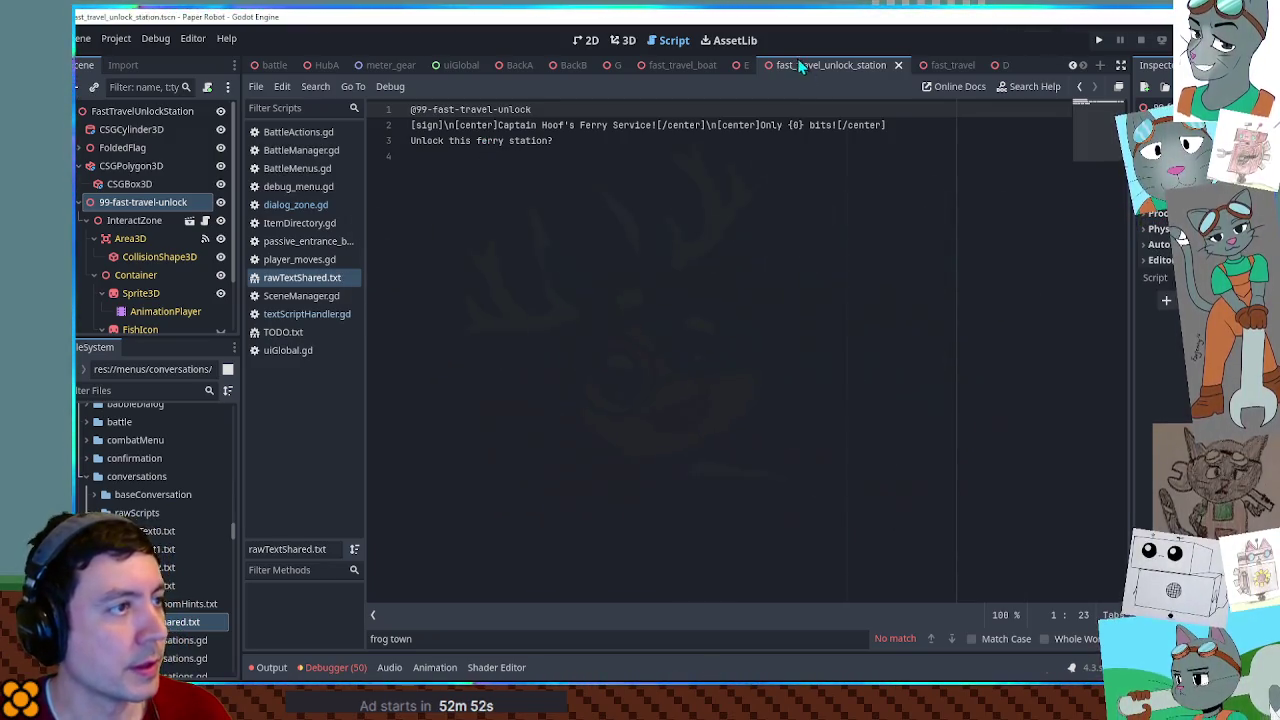
Save the E level scene and run the game
click(747, 69)
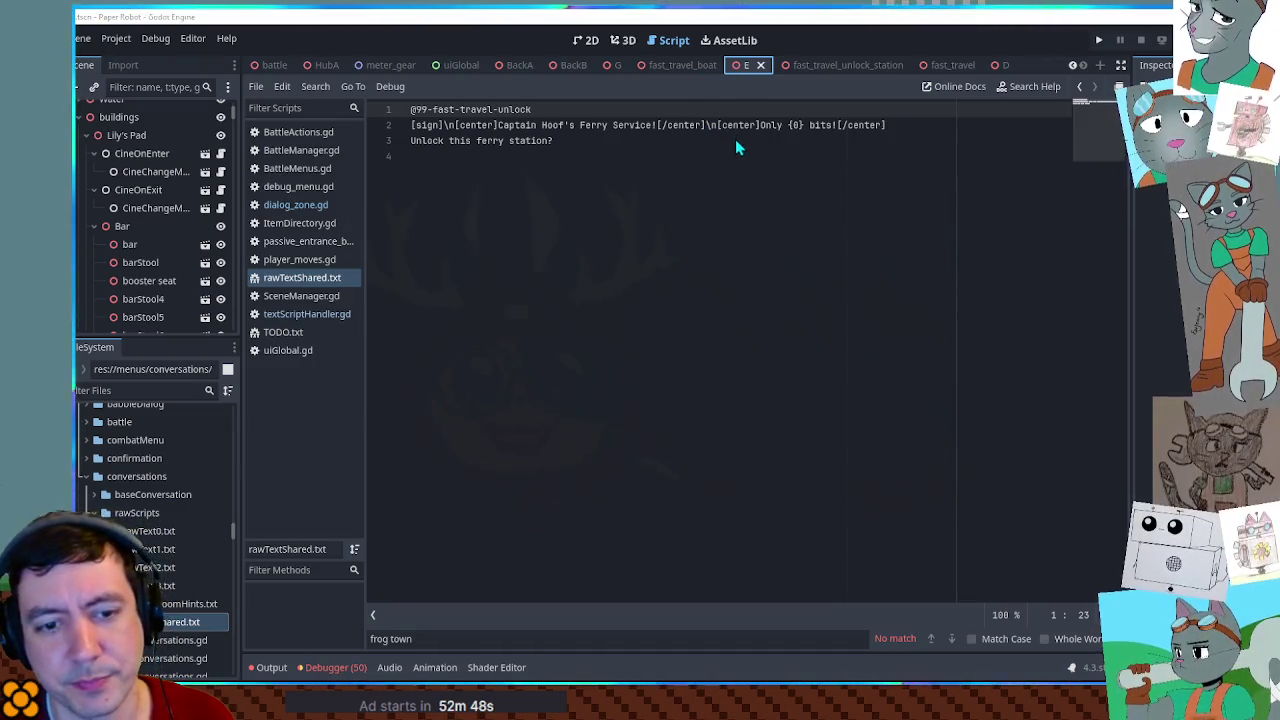
key(ctrl+s)
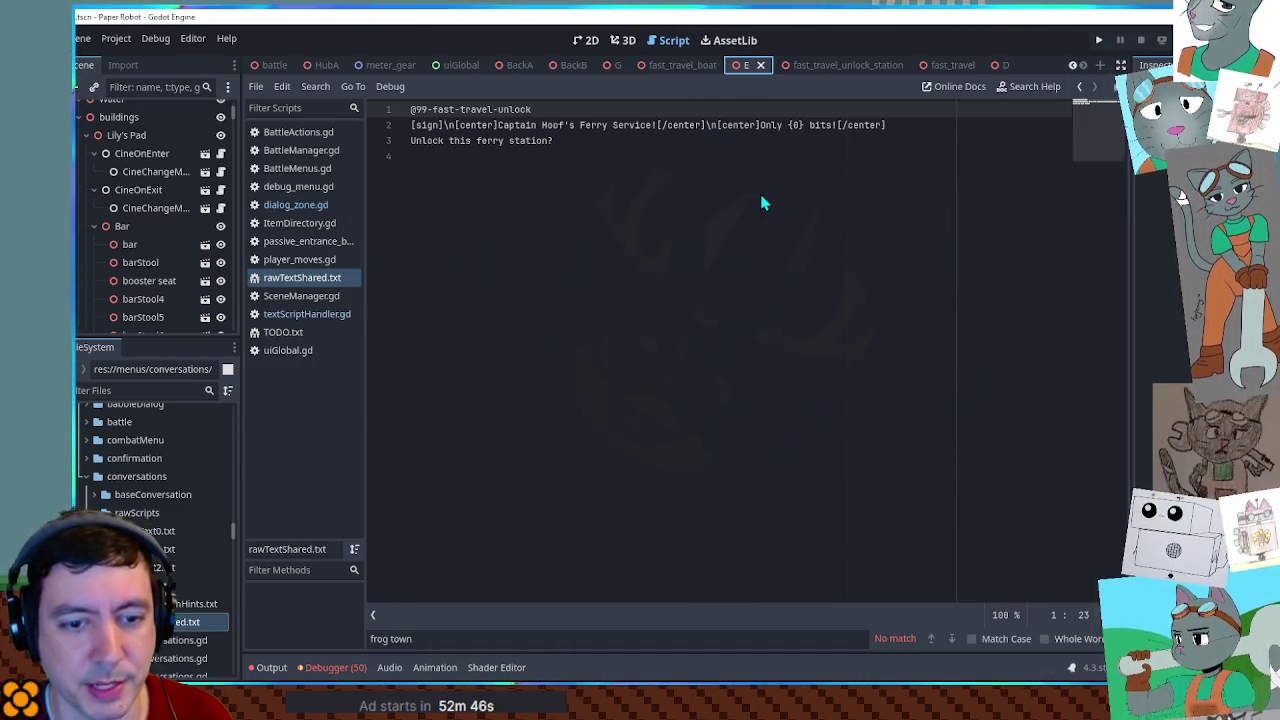
key(F5)
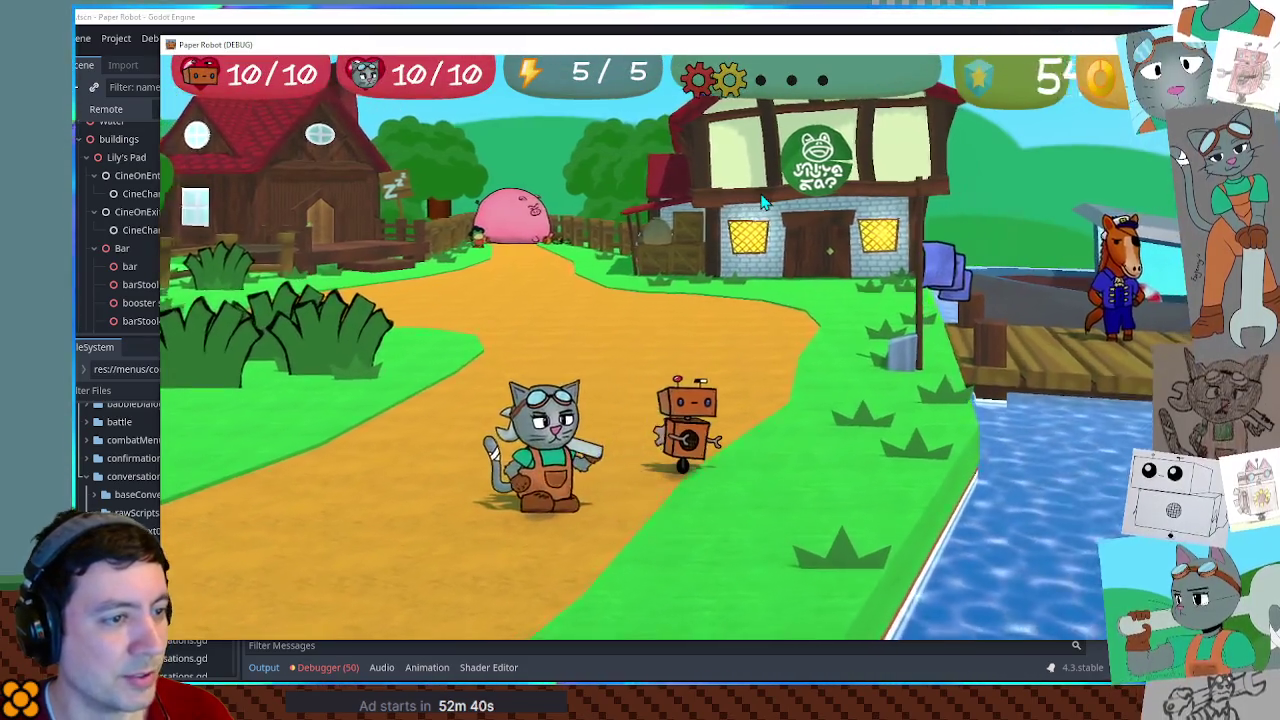
Walk the cat along the path and up to the dock sign, then stop the game
key(d)
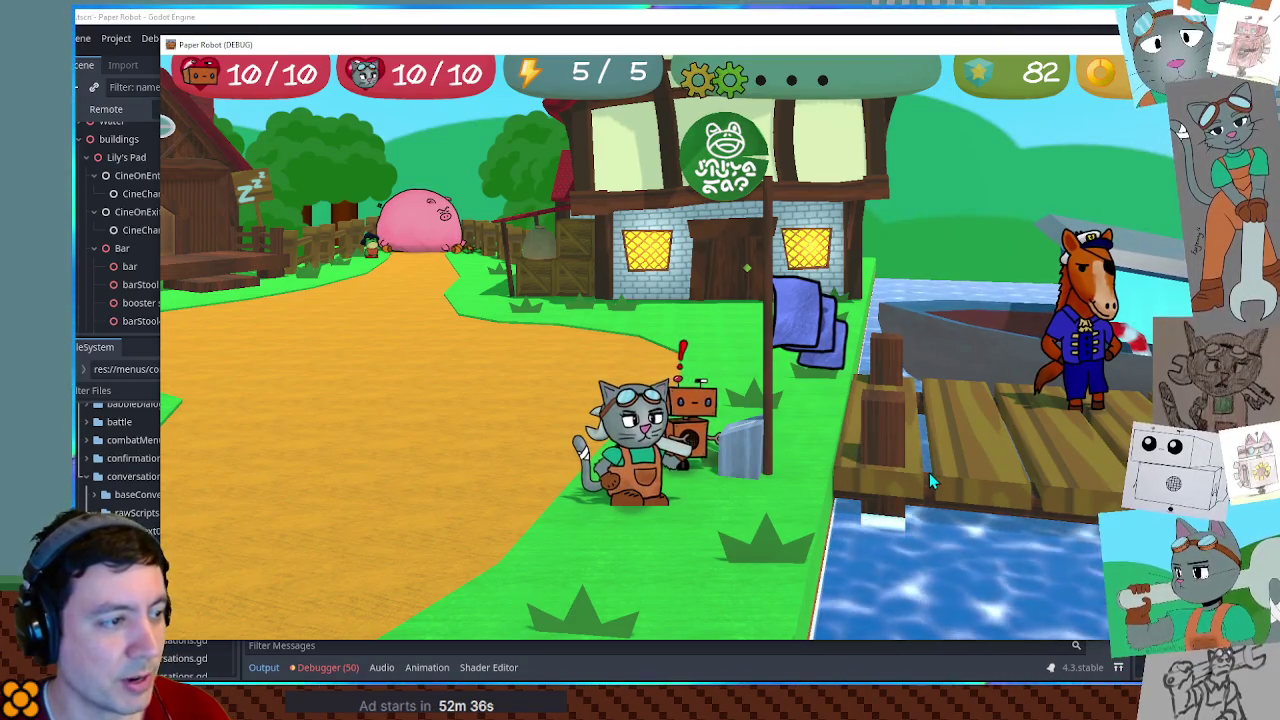
key(a)
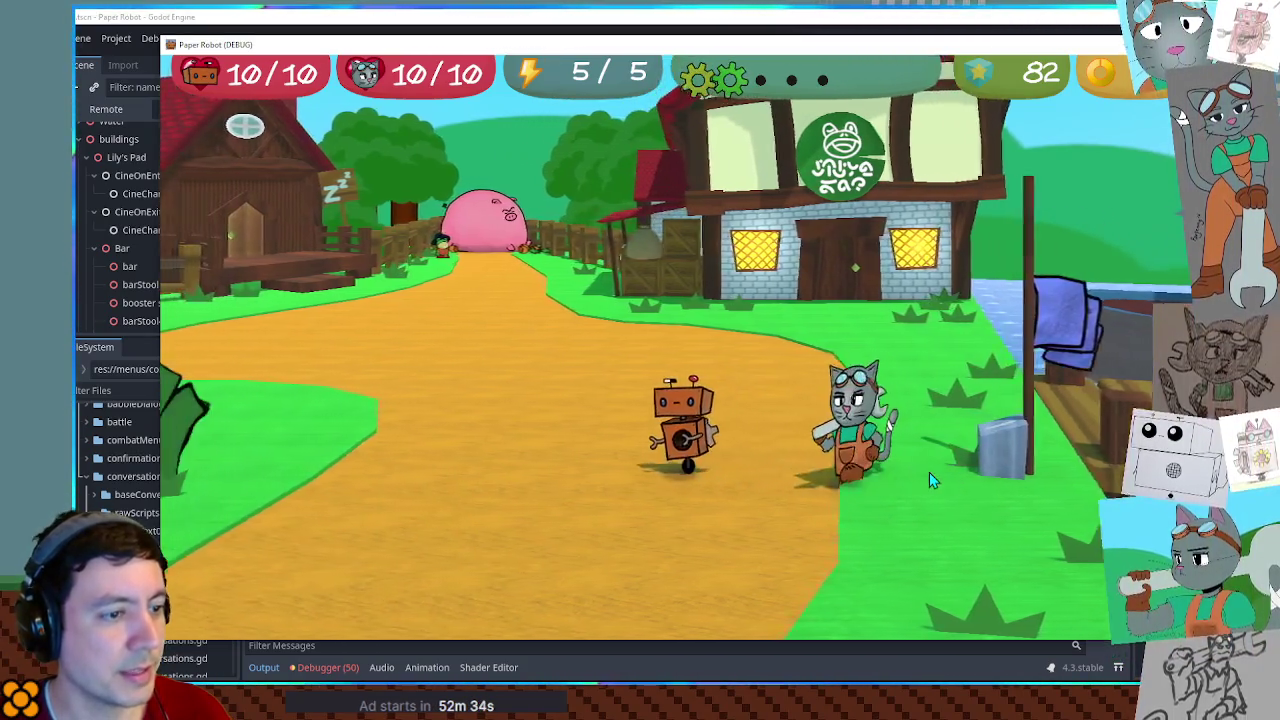
key(d)
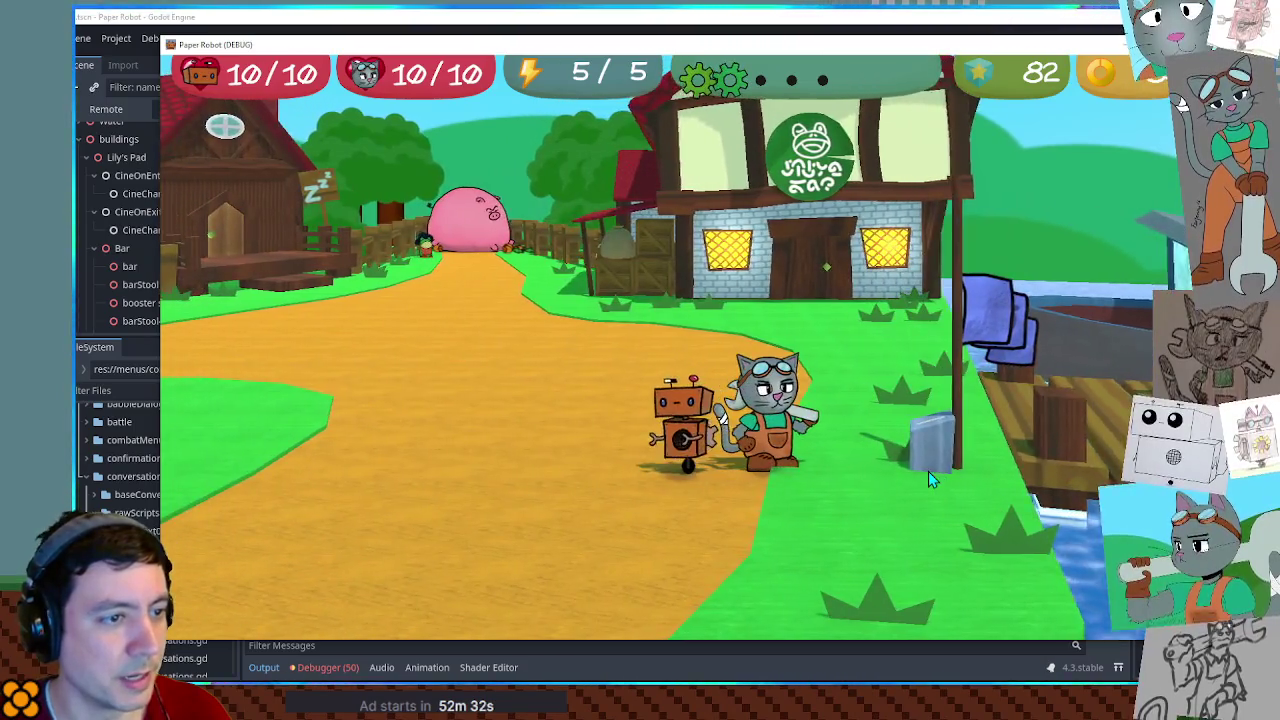
key(s)
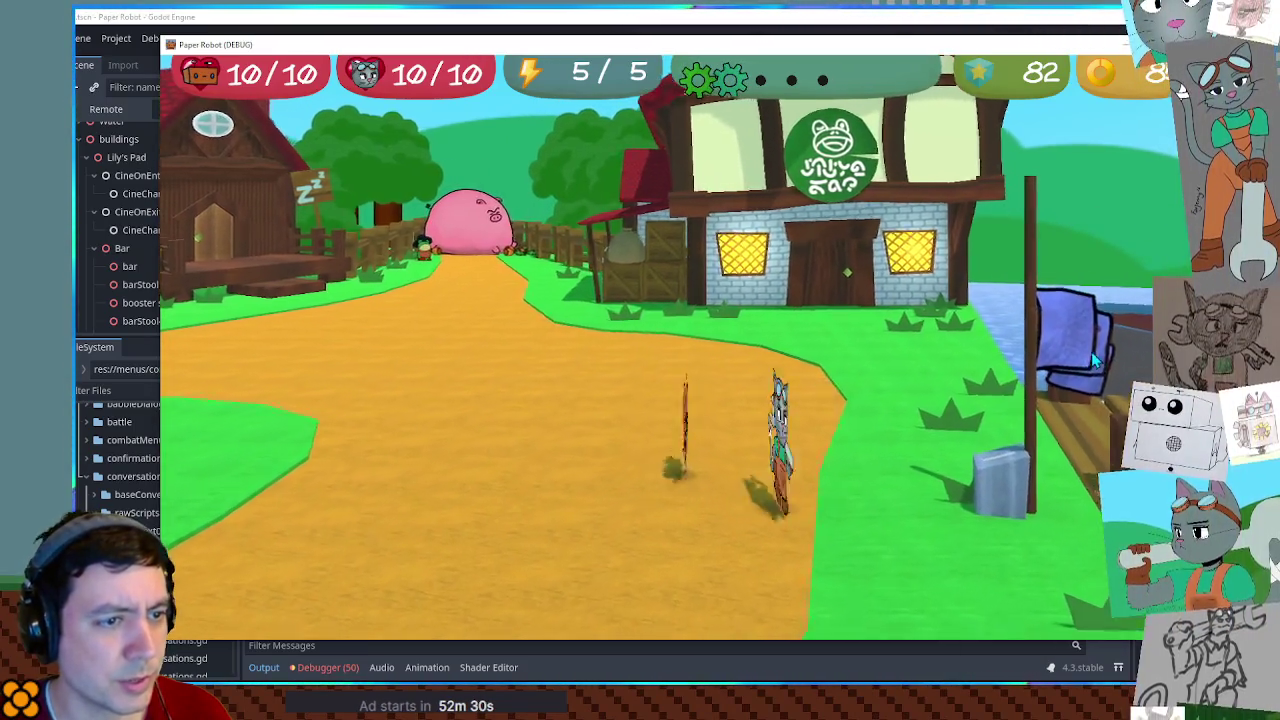
key(a)
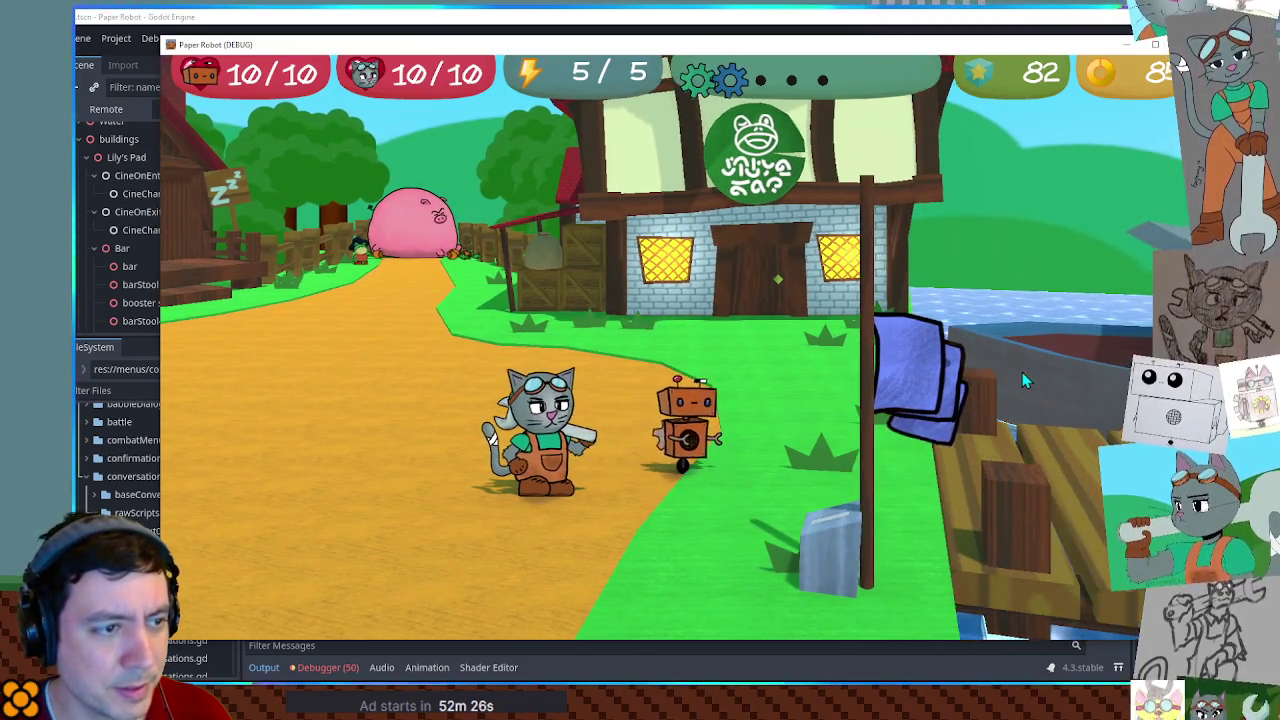
key(d)
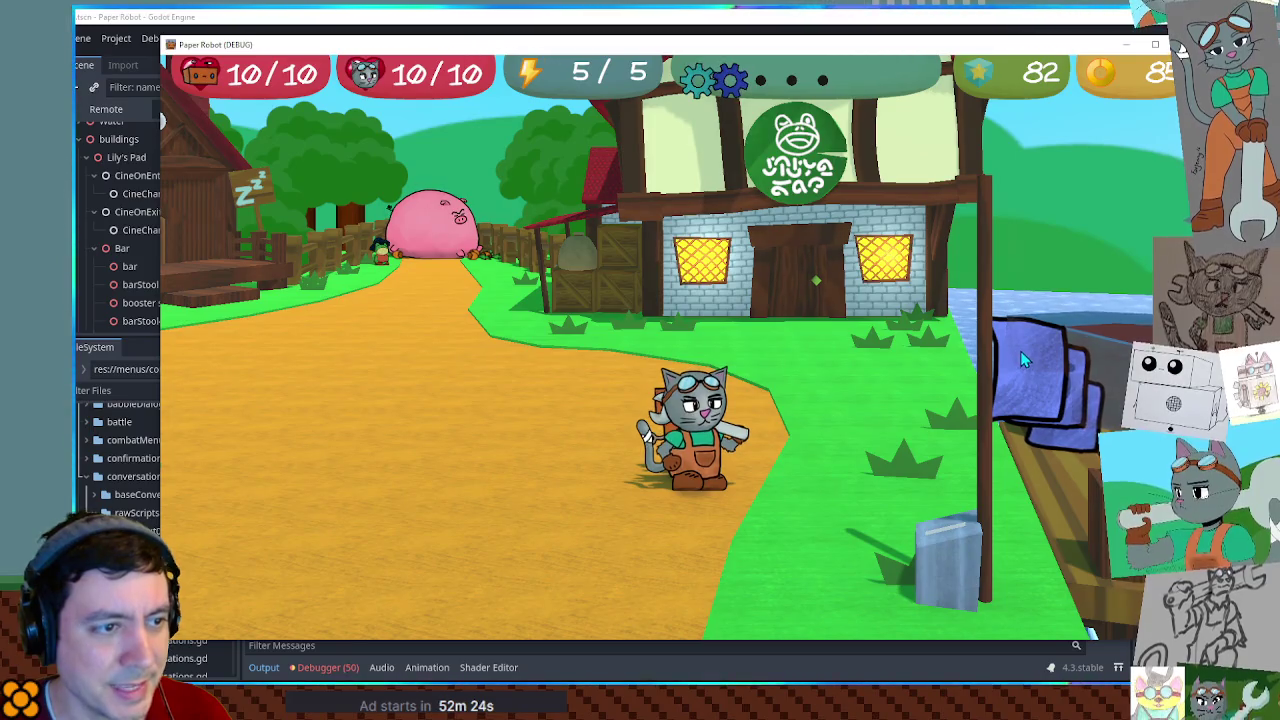
key(F8)
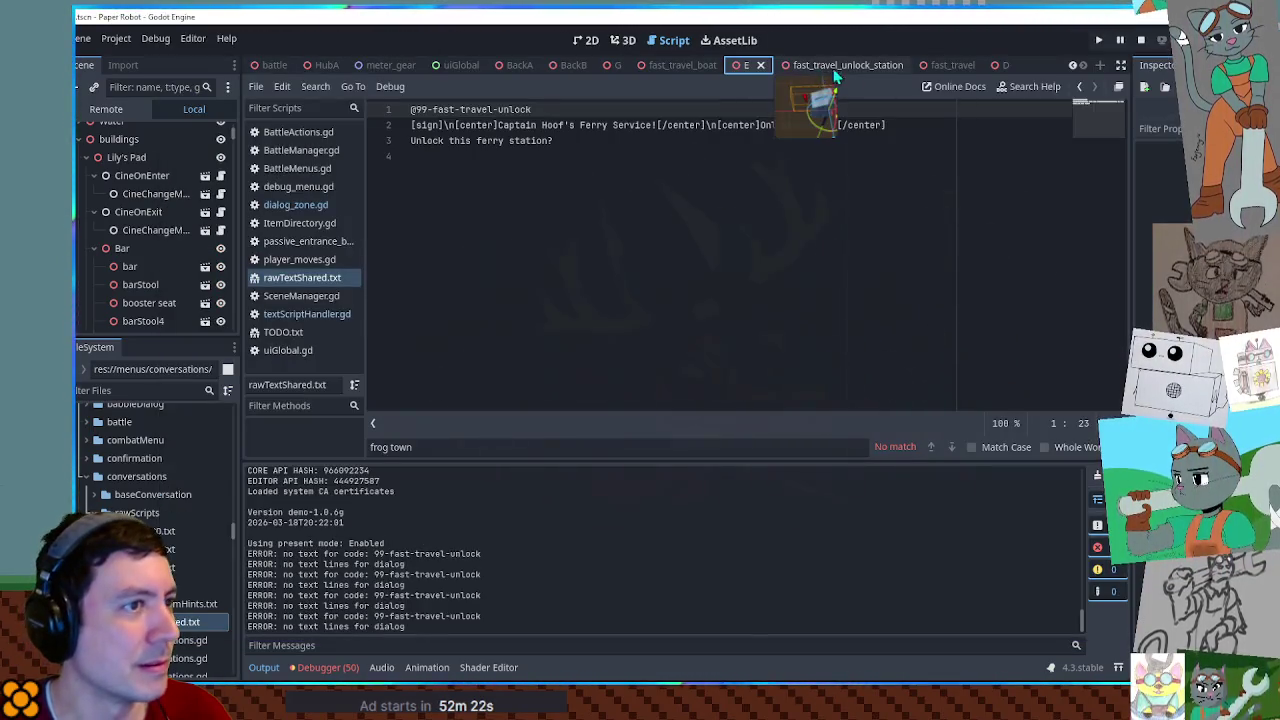
Show the station scene in 3D and select Flag1 inside FoldedFlag
click(785, 68)
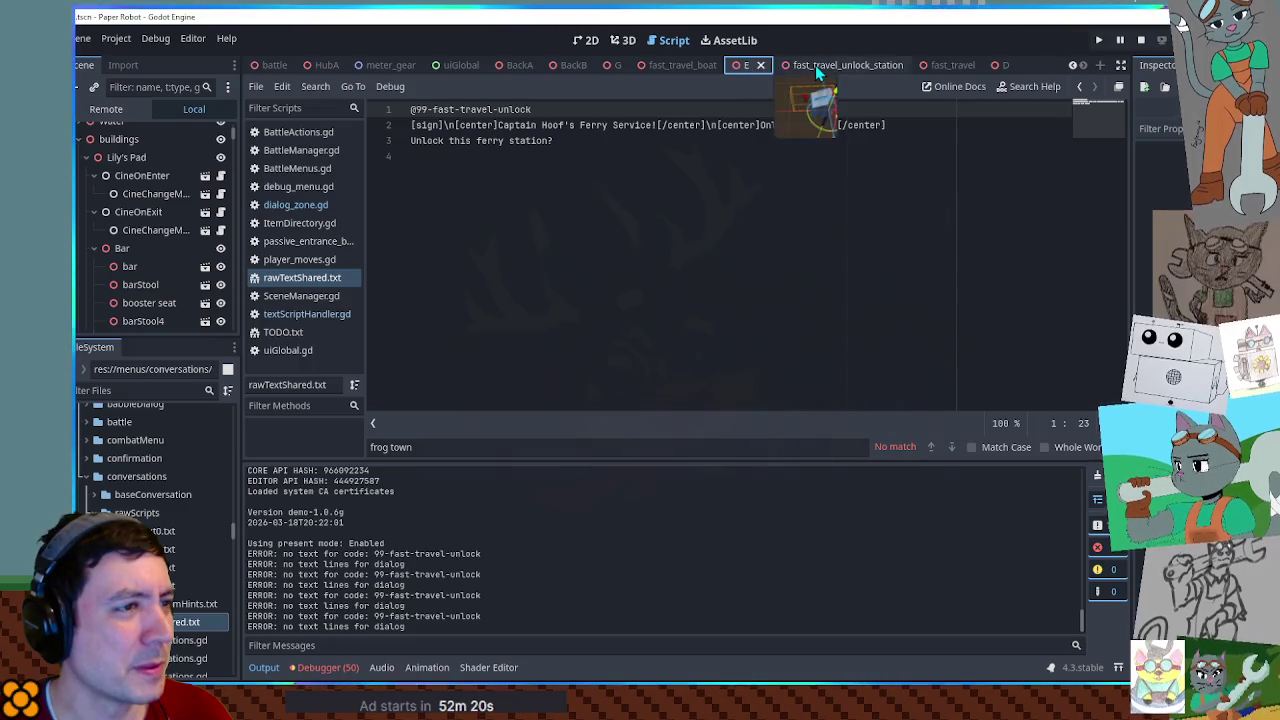
click(621, 41)
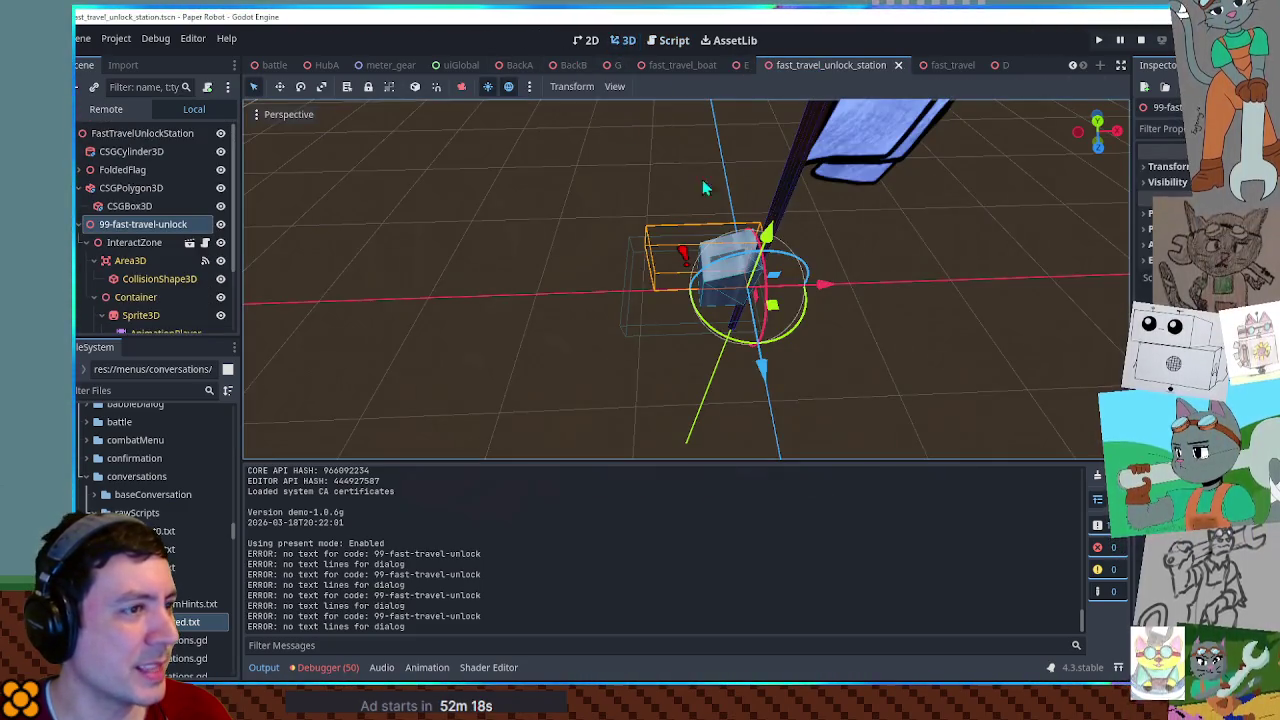
scroll(745, 155, up, 6)
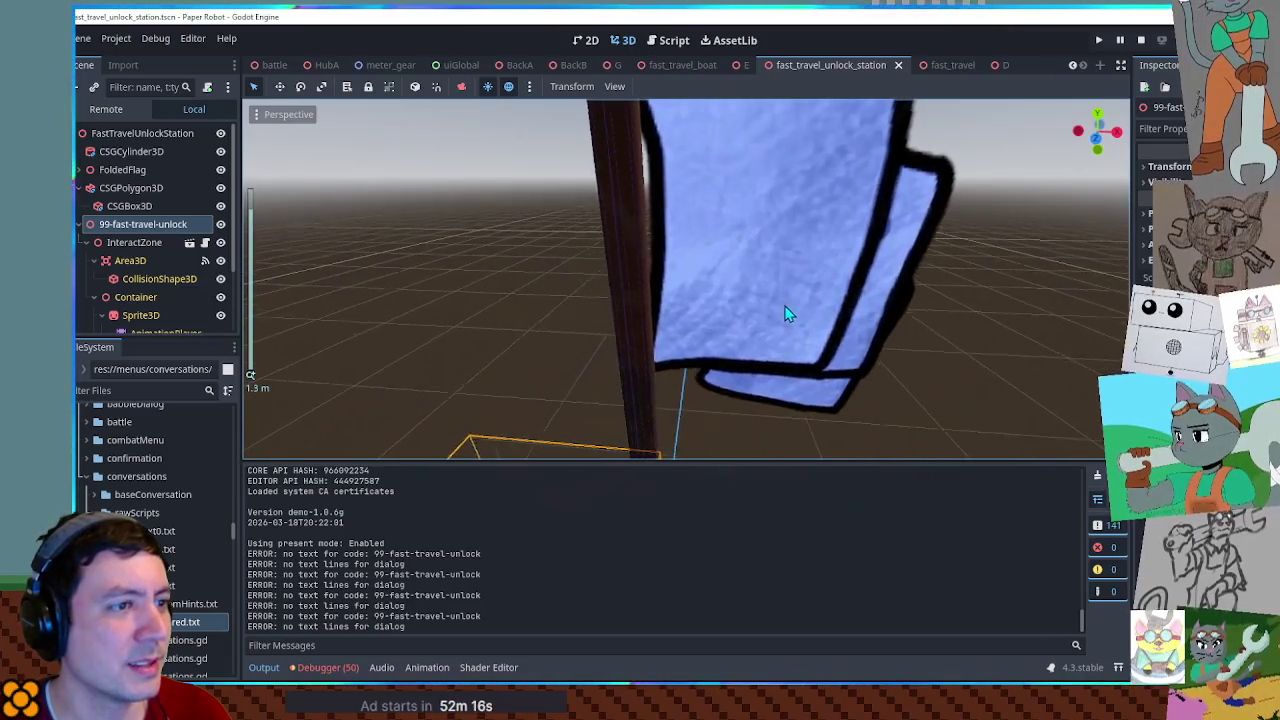
mouse_move(785, 314)
mouse_down()
mouse_move(840, 354)
mouse_move(840, 329)
mouse_move(789, 297)
mouse_move(706, 334)
mouse_move(721, 343)
mouse_move(748, 345)
mouse_move(570, 229)
mouse_up()
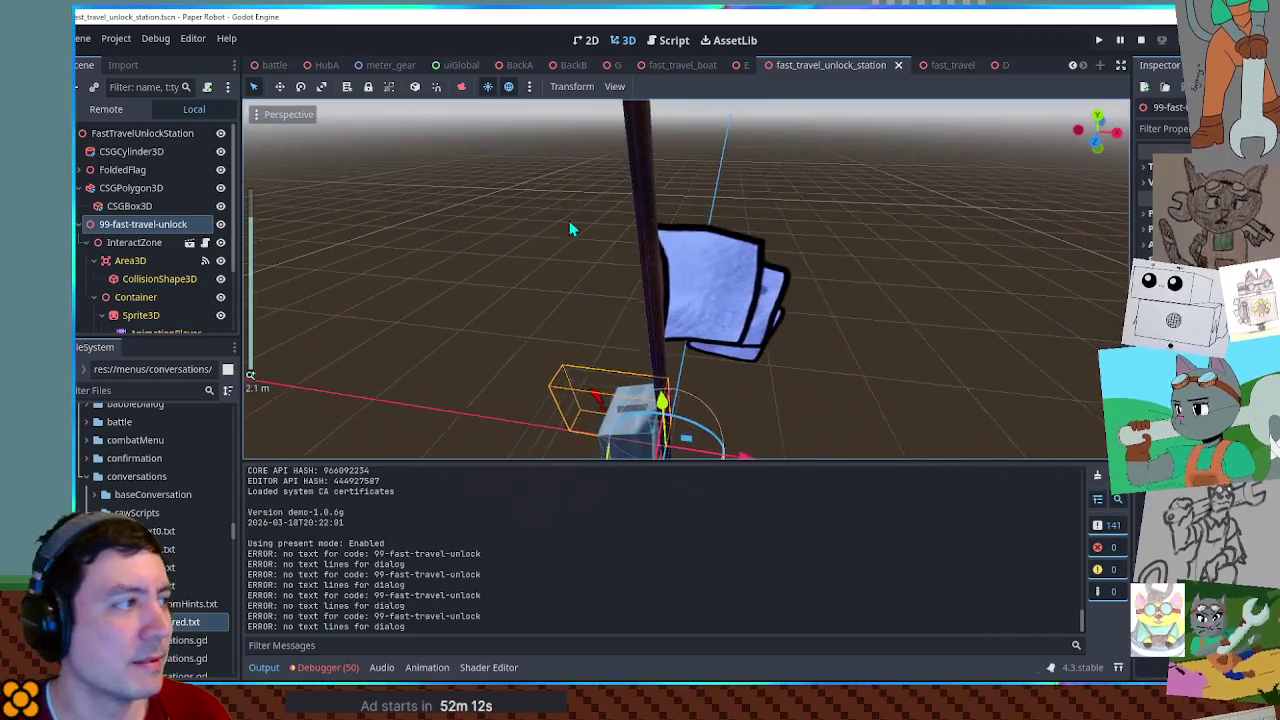
click(82, 170)
click(84, 188)
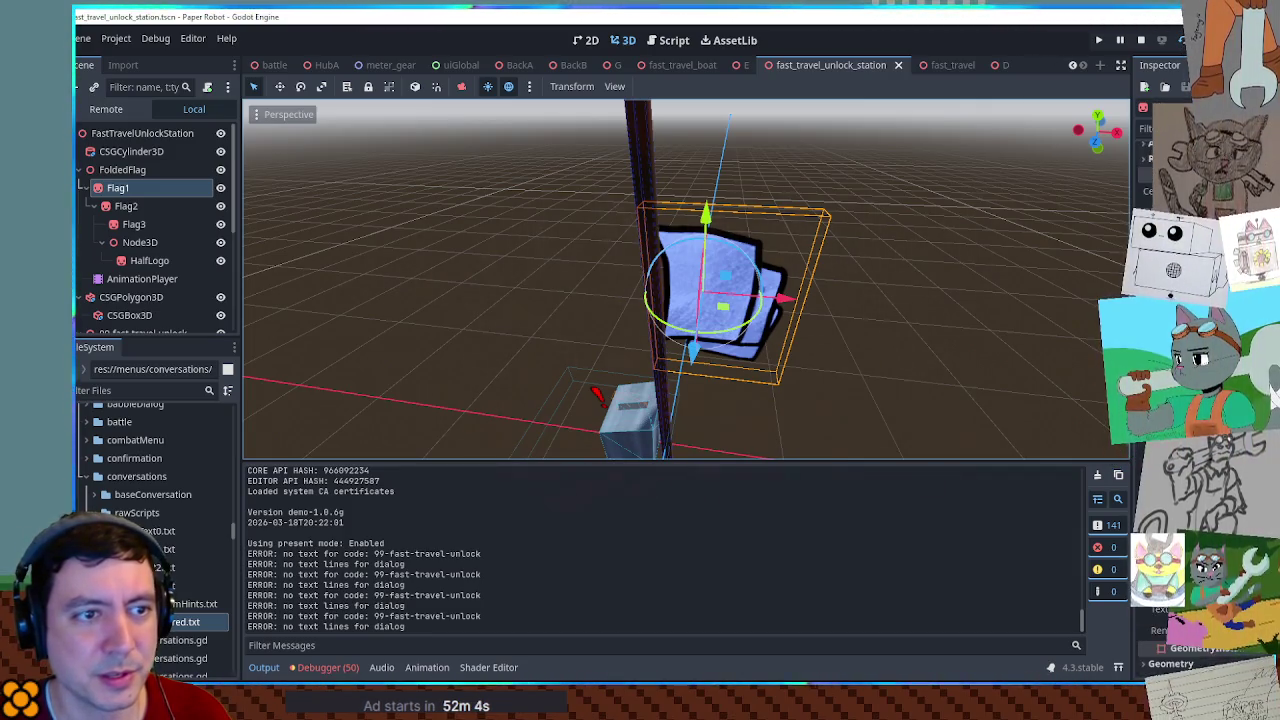
Enable transparency on Flag1's material, save the station, and return to the E level
key(F6)
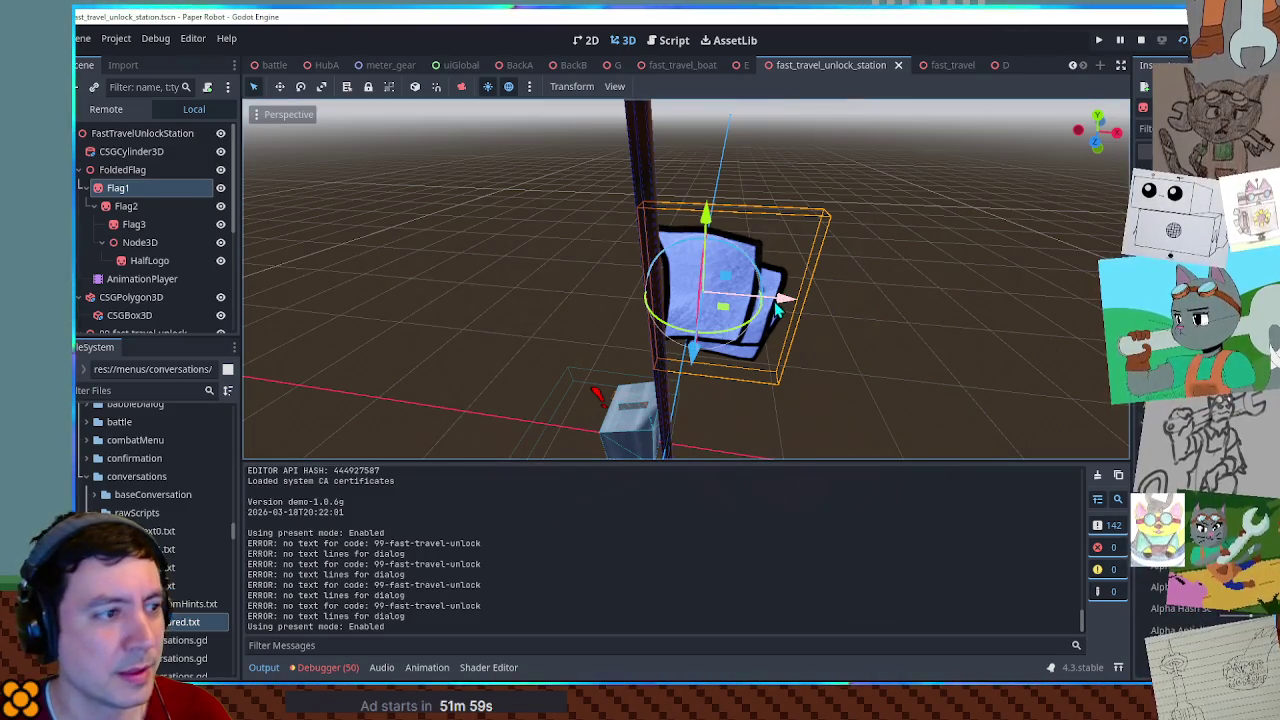
mouse_move(929, 370)
mouse_down()
mouse_move(794, 349)
mouse_move(960, 330)
mouse_up()
click(1274, 335)
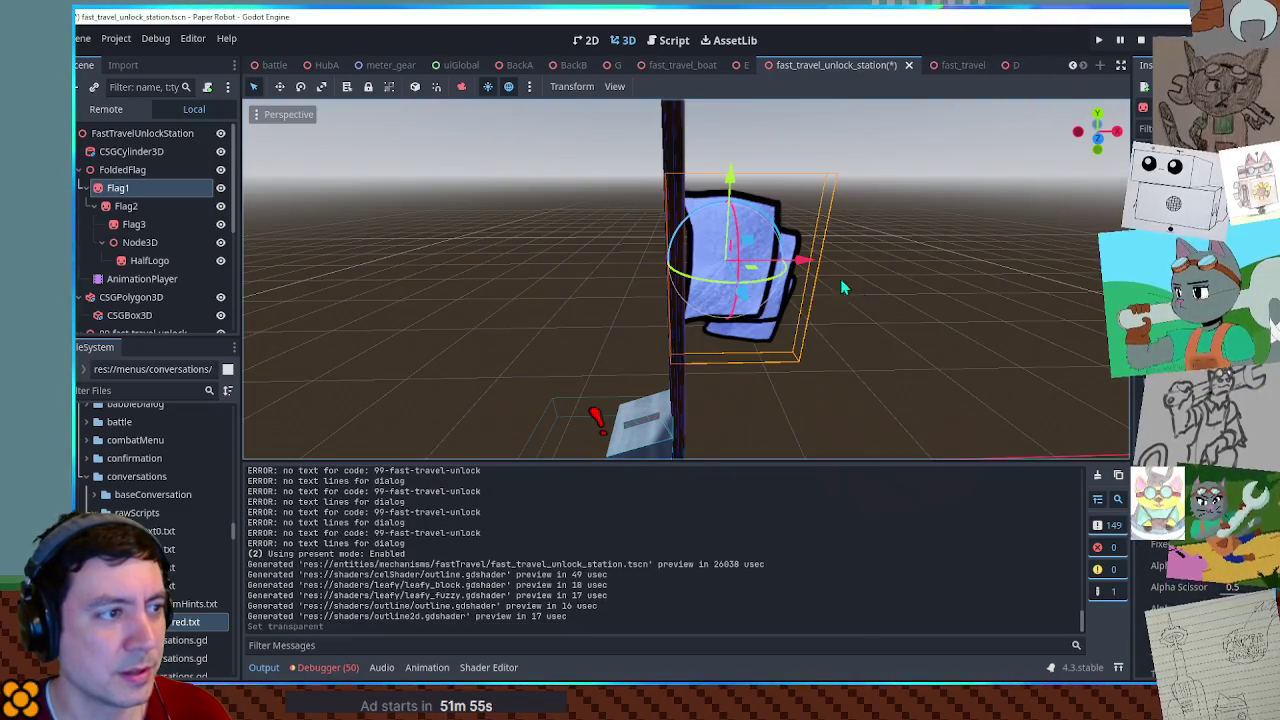
scroll(754, 211, up, 8)
key(ctrl+s)
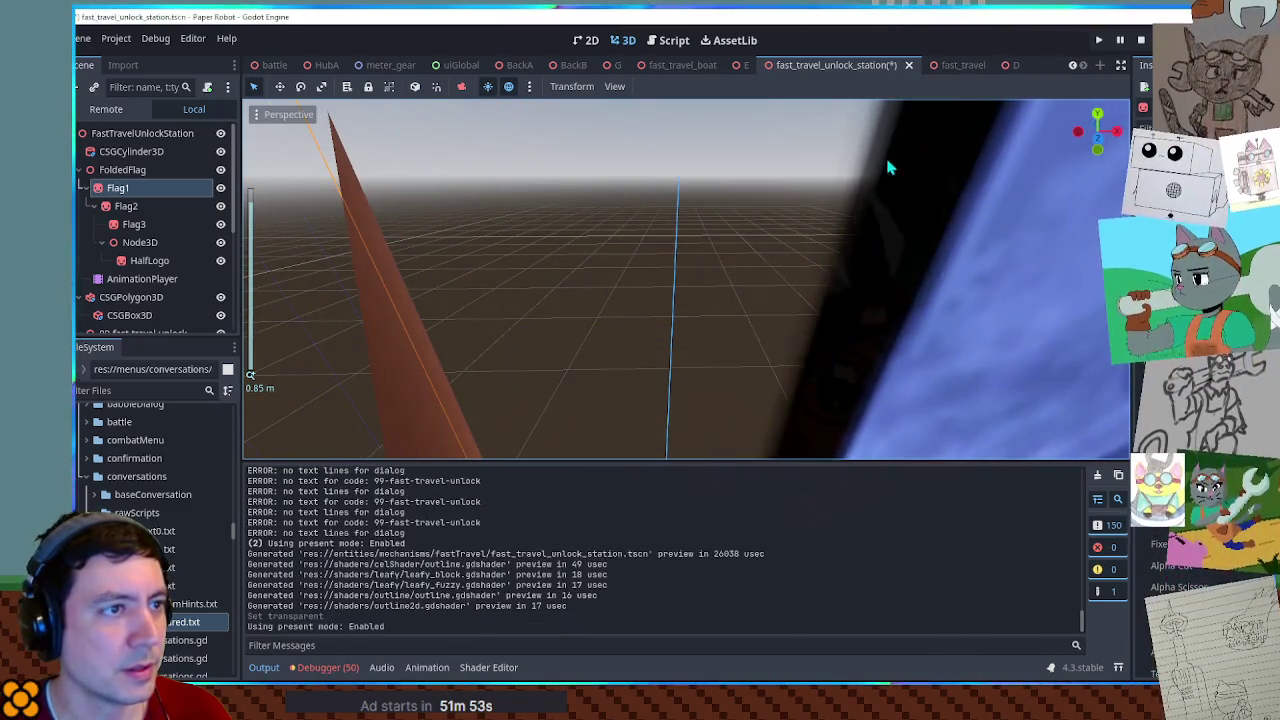
click(745, 64)
key(w)
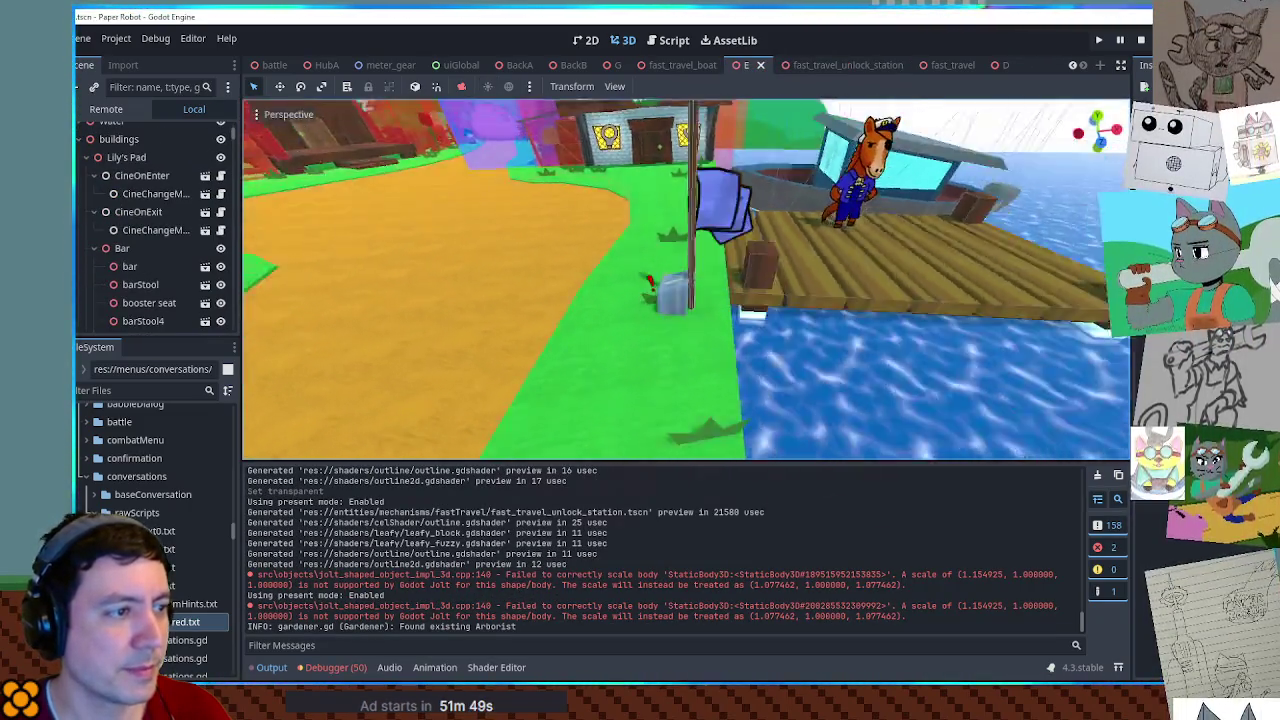
key(w)
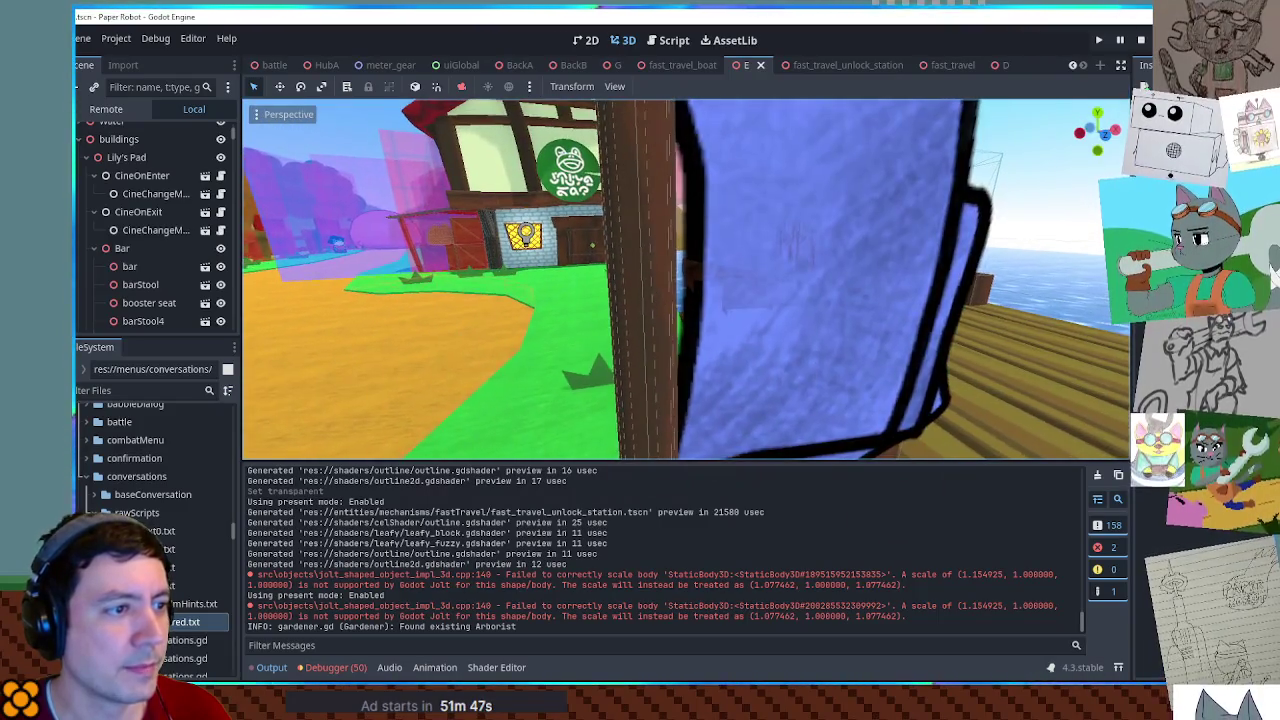
key(e)
key(w)
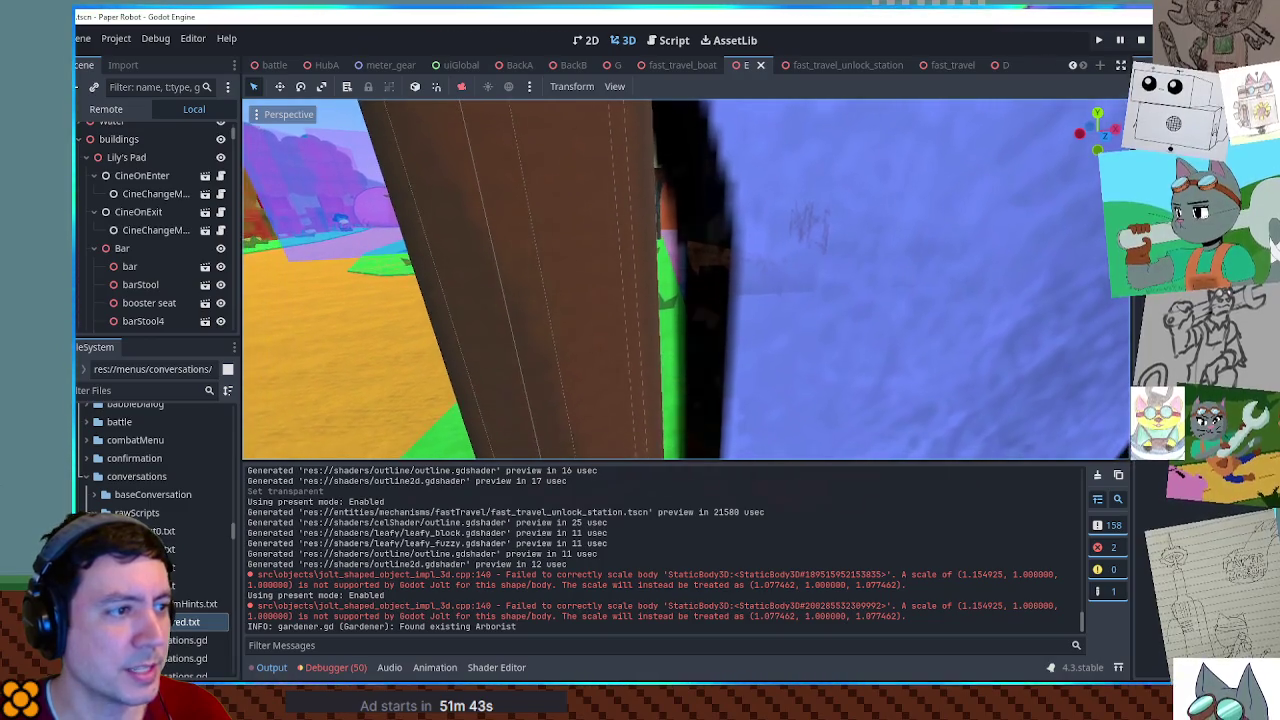
key(s)
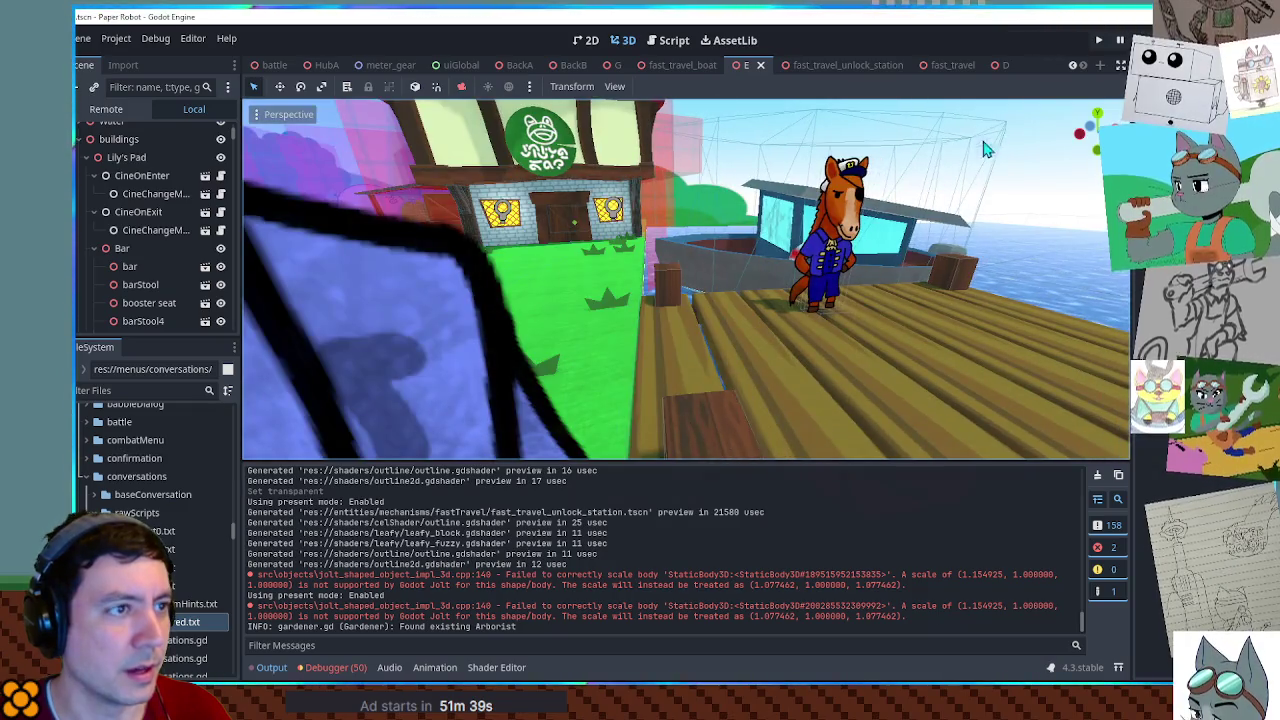
click(738, 243)
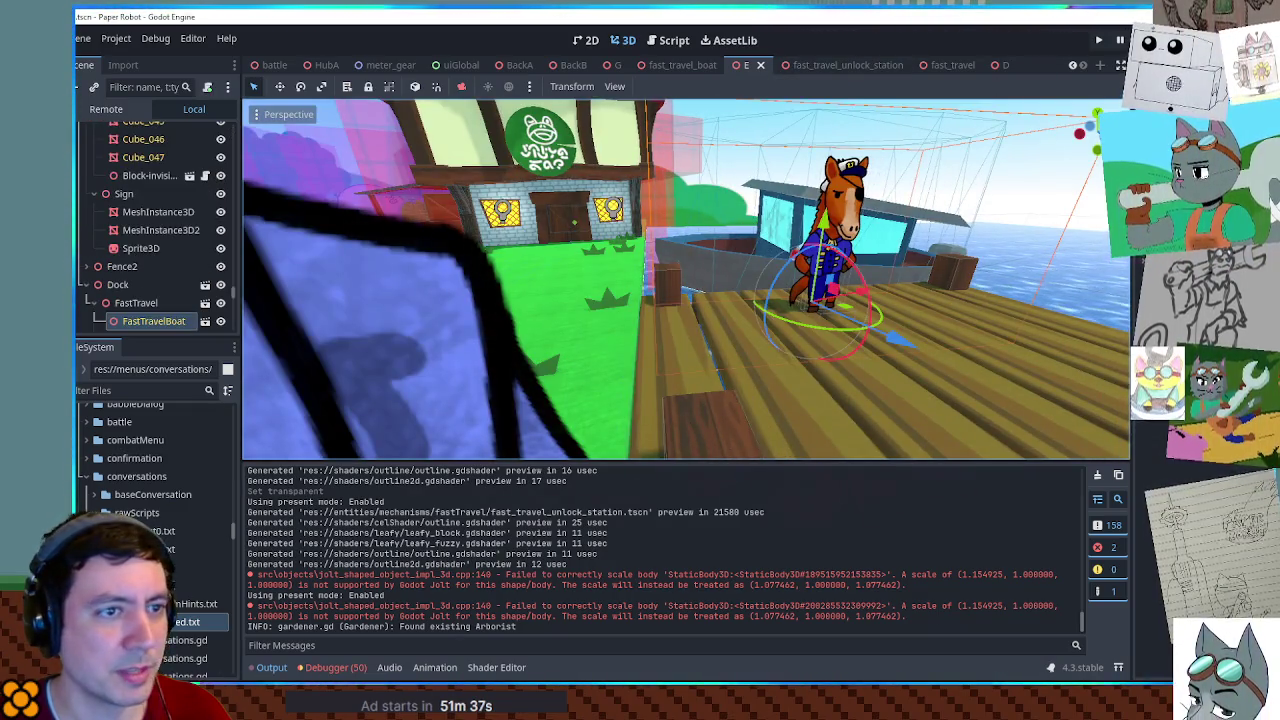
drag(915, 226, 668, 257)
click(794, 188)
click(674, 254)
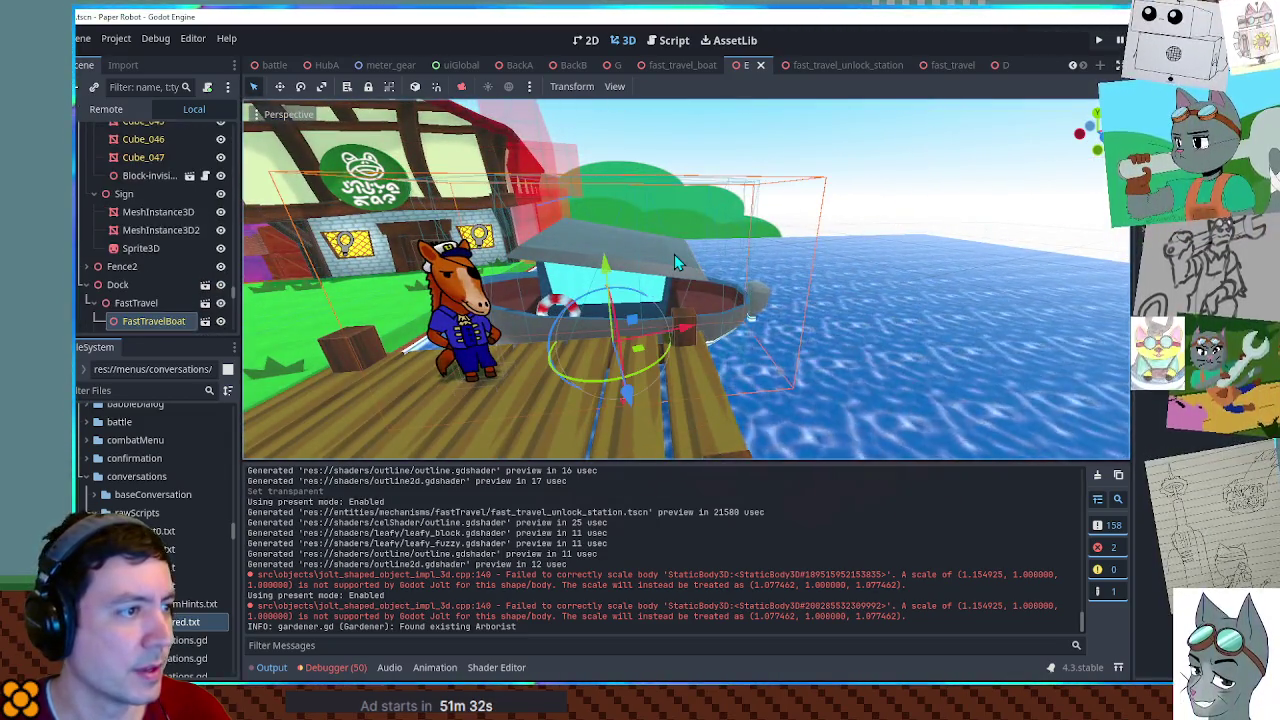
click(205, 321)
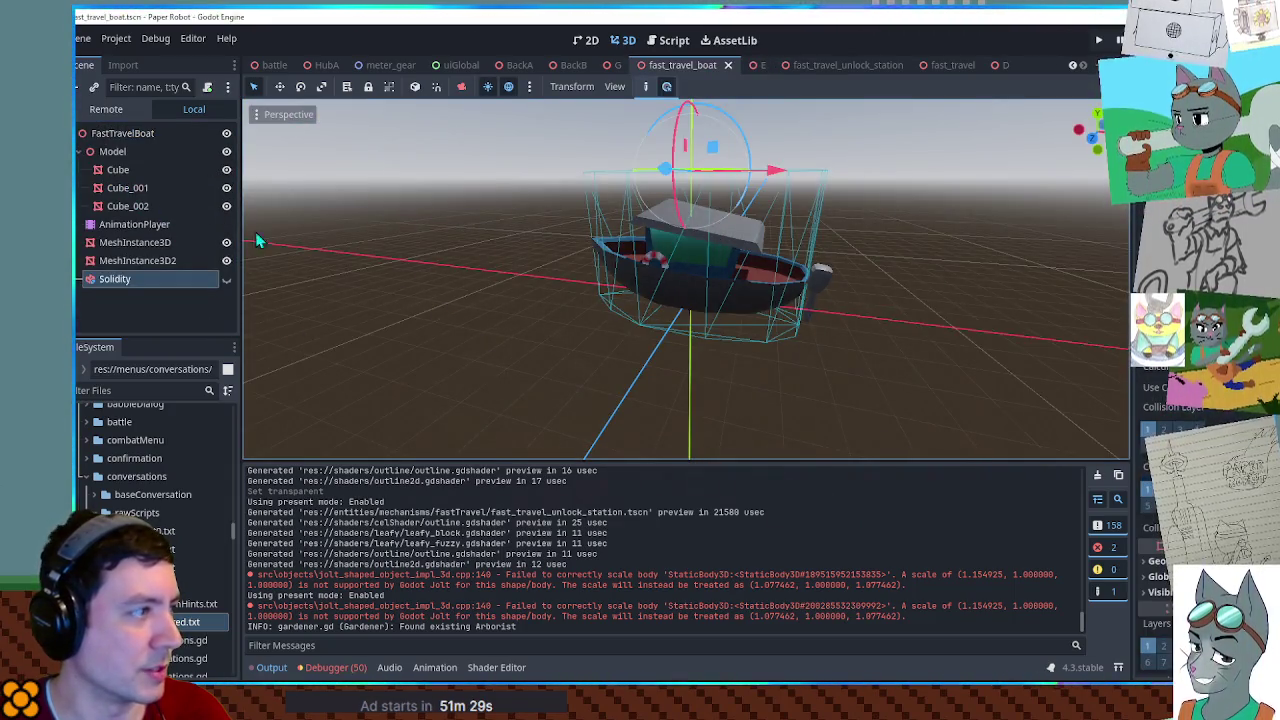
Select the lifebuoy Cube mesh and the boat's Cube_001 mesh in the fast_travel_boat scene
scroll(633, 275, up, 8)
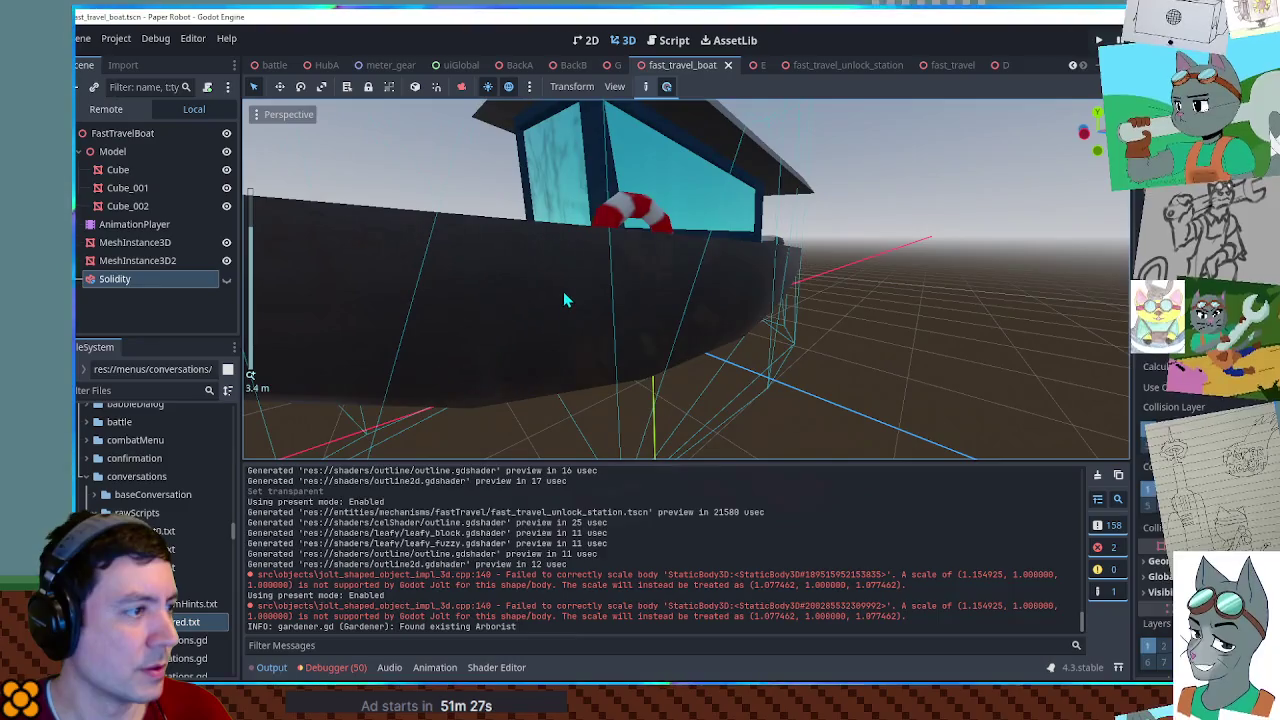
click(565, 299)
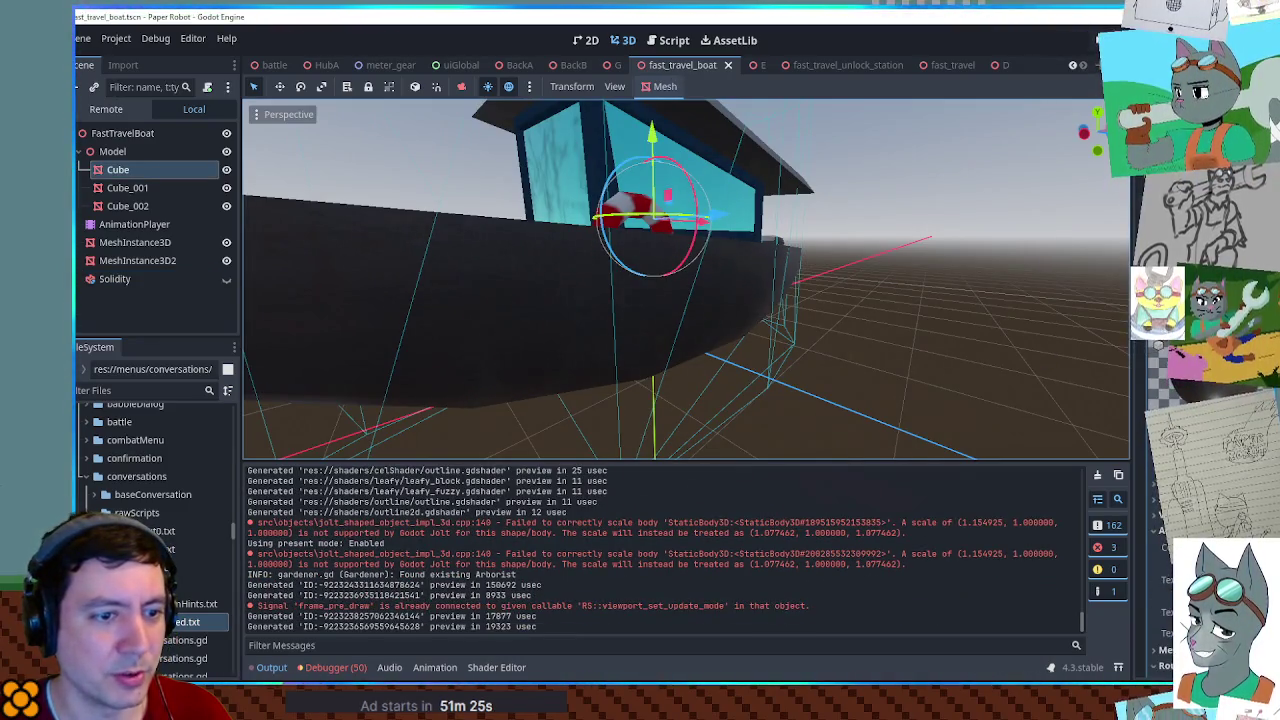
scroll(601, 206, down, 5)
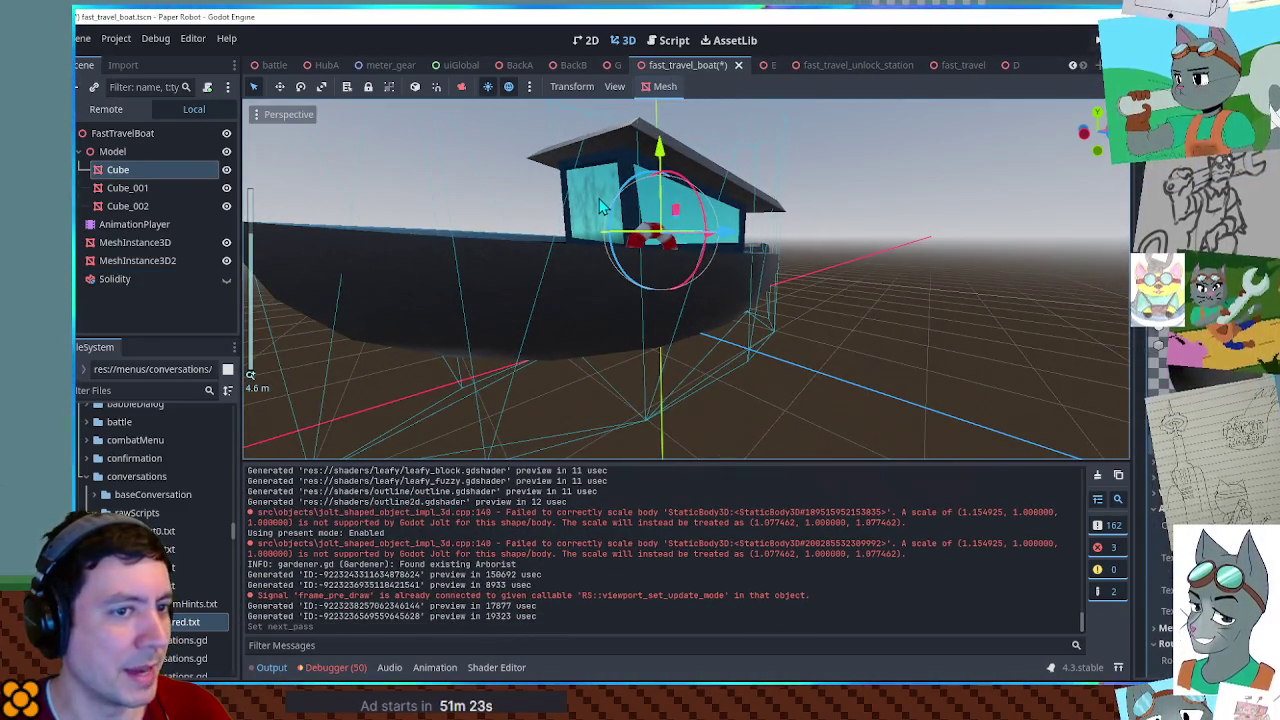
click(601, 206)
mouse_move(952, 240)
mouse_down()
mouse_move(885, 292)
mouse_move(970, 308)
mouse_move(832, 322)
mouse_move(929, 274)
mouse_move(954, 160)
mouse_move(1035, 172)
mouse_move(758, 146)
mouse_move(838, 272)
mouse_move(866, 268)
mouse_up()
Save the fast_travel_boat scene with no mesh selected and close its tab
key(ctrl+s)
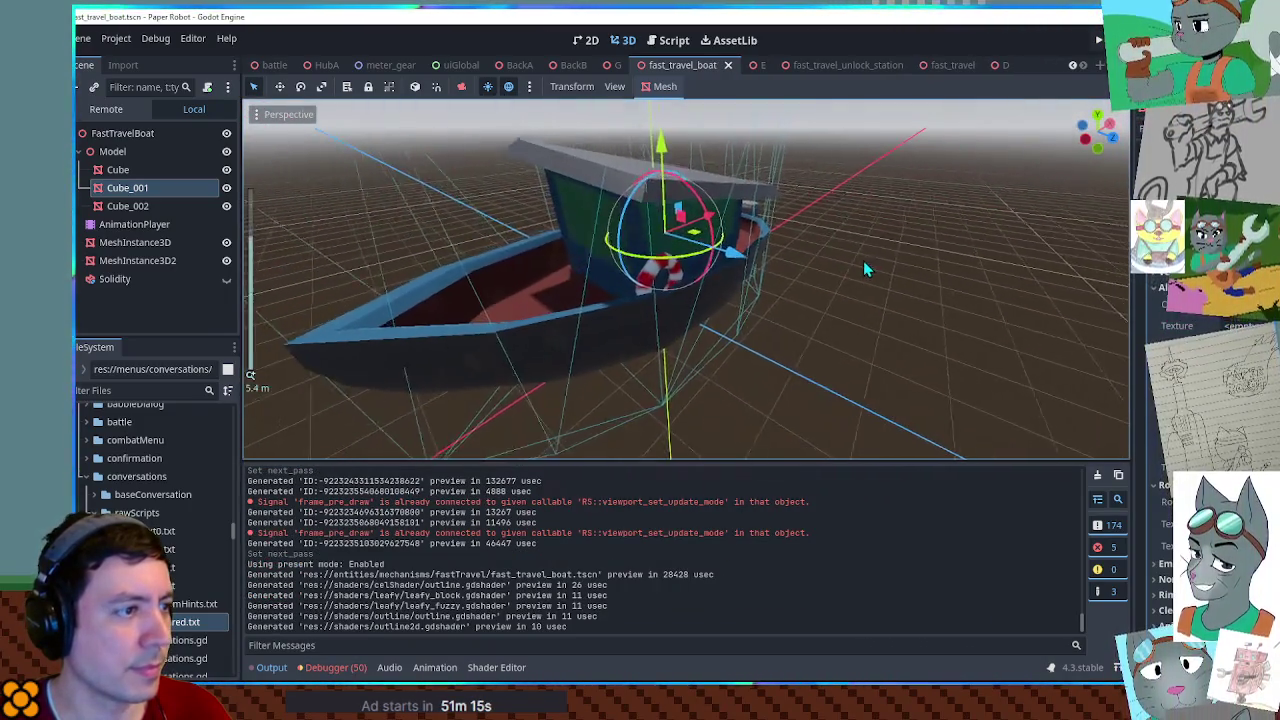
click(864, 260)
key(ctrl+s)
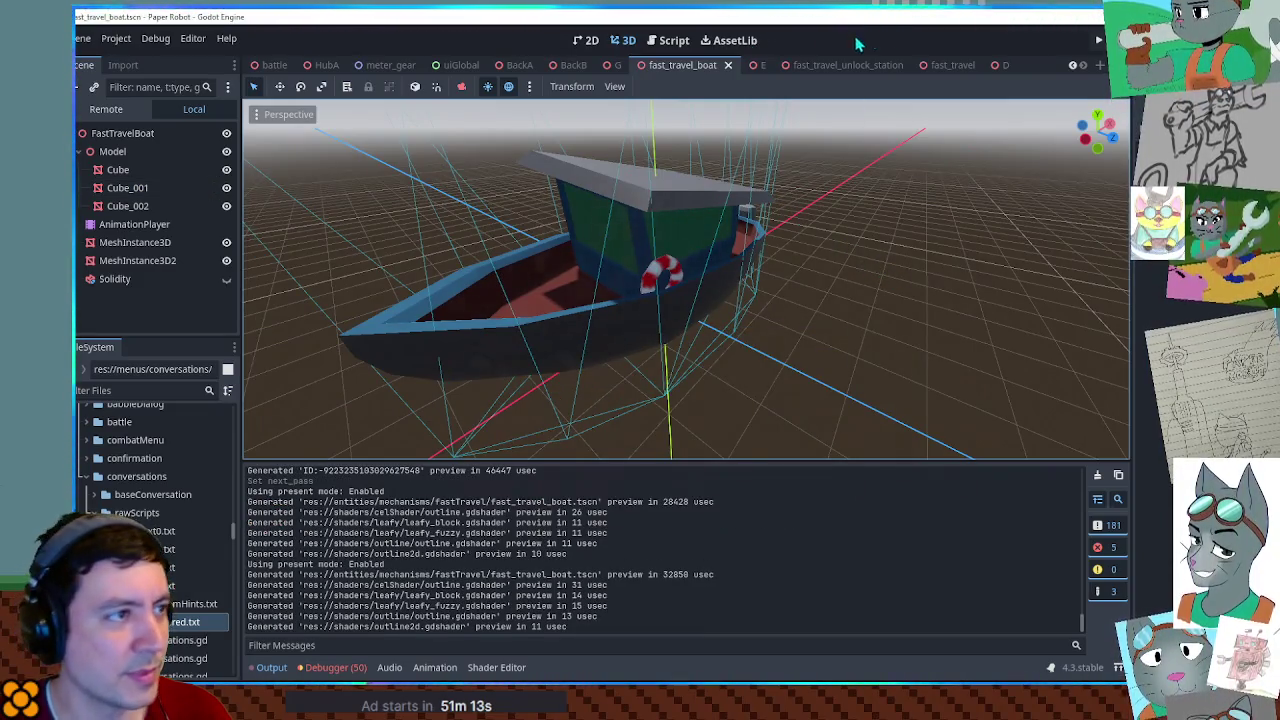
middle_click(663, 62)
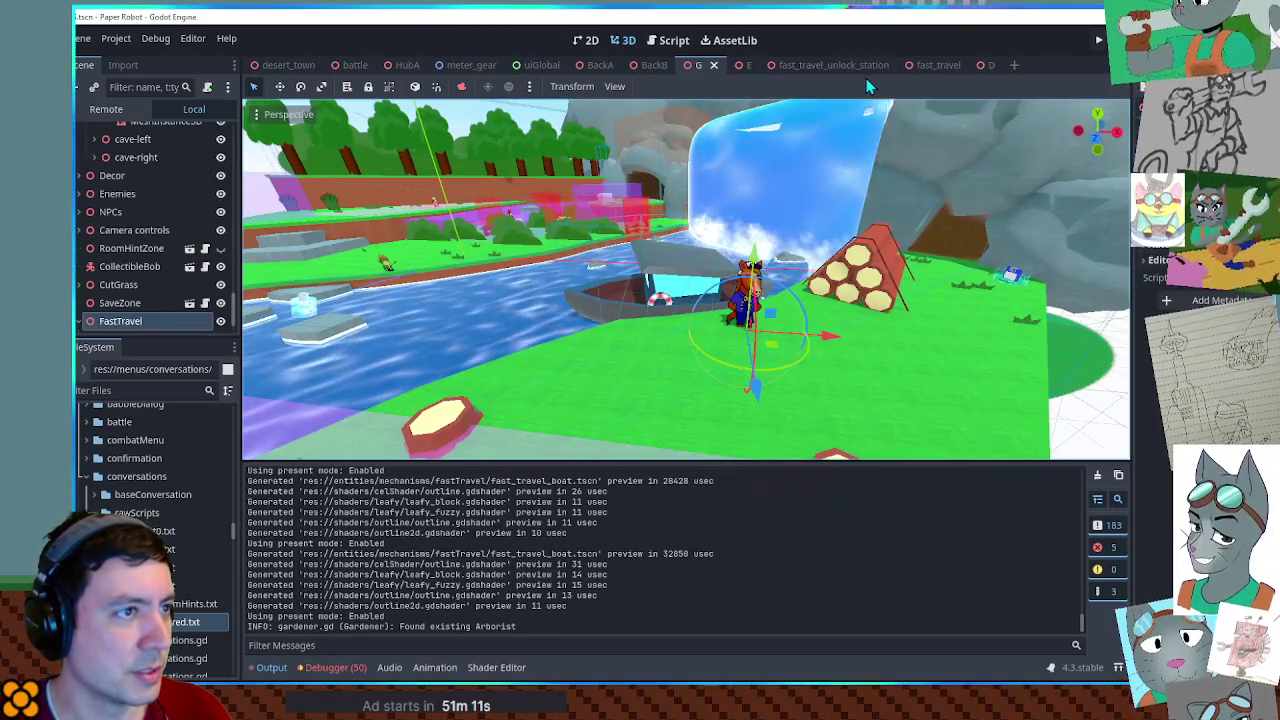
Switch to the dock scene with the ferry boat and view the house and whole dock
click(850, 68)
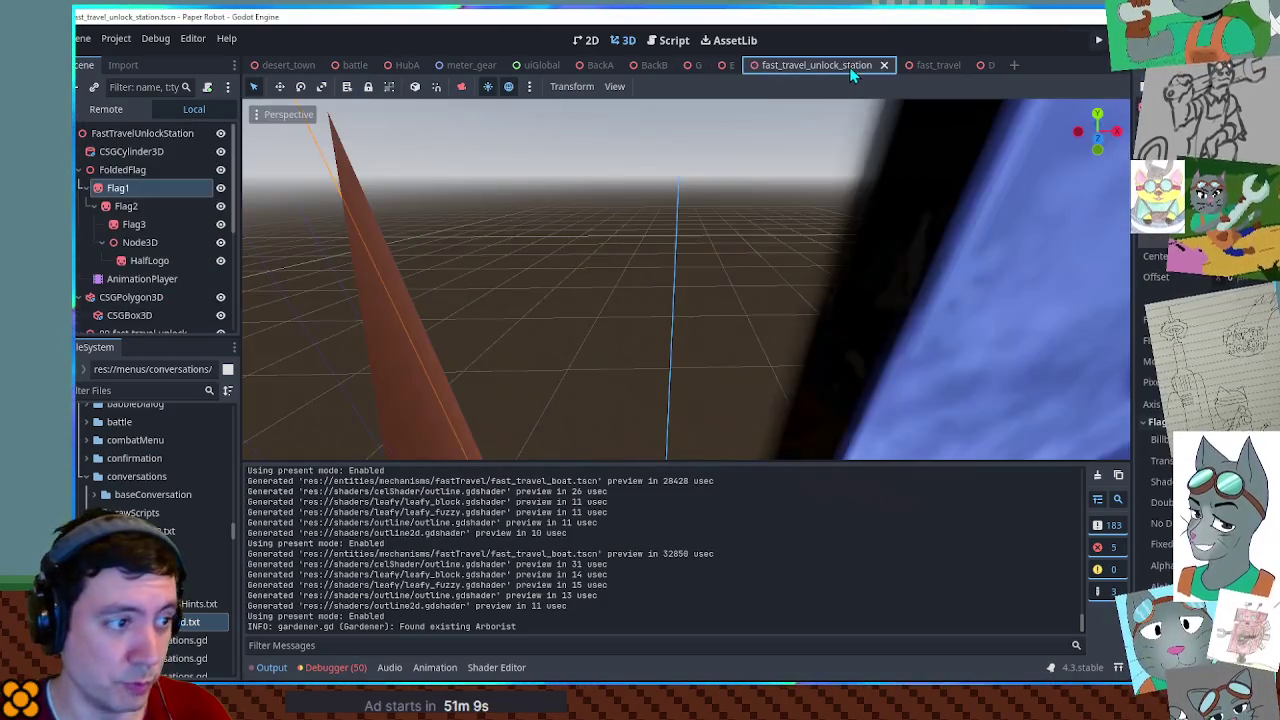
click(729, 65)
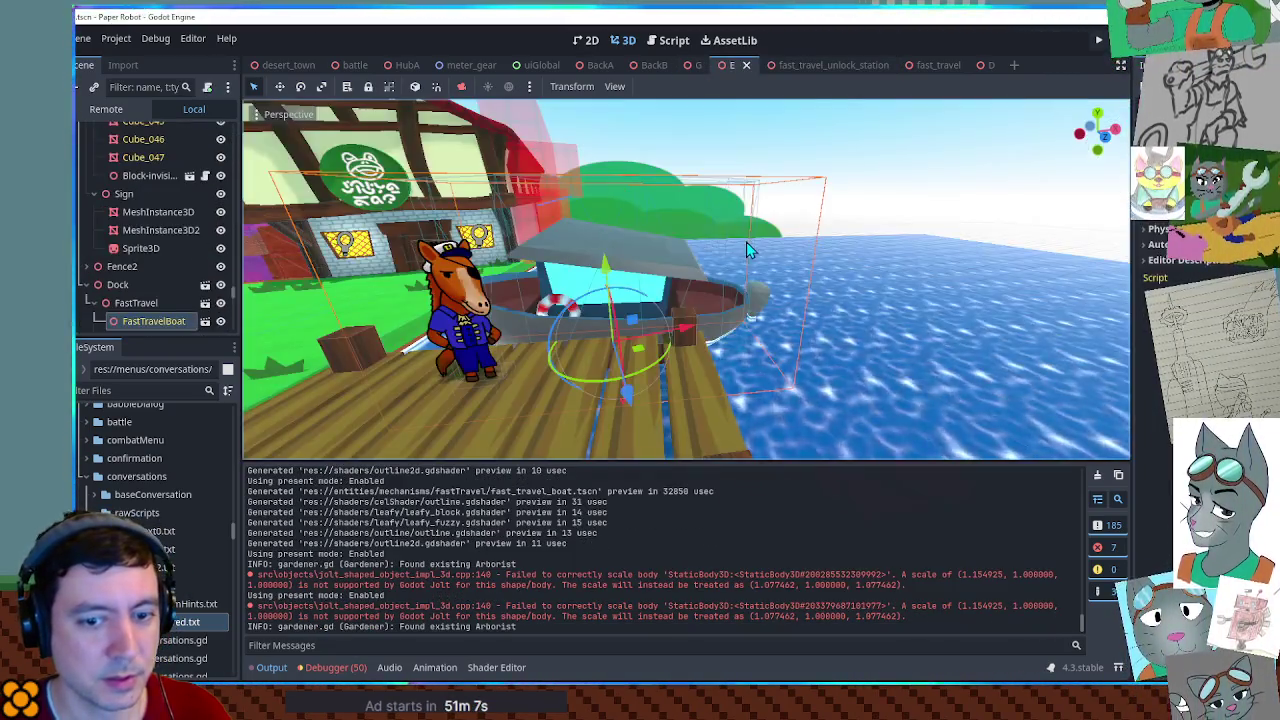
drag(751, 243, 250, 373)
scroll(716, 283, up, 5)
scroll(700, 270, down, 5)
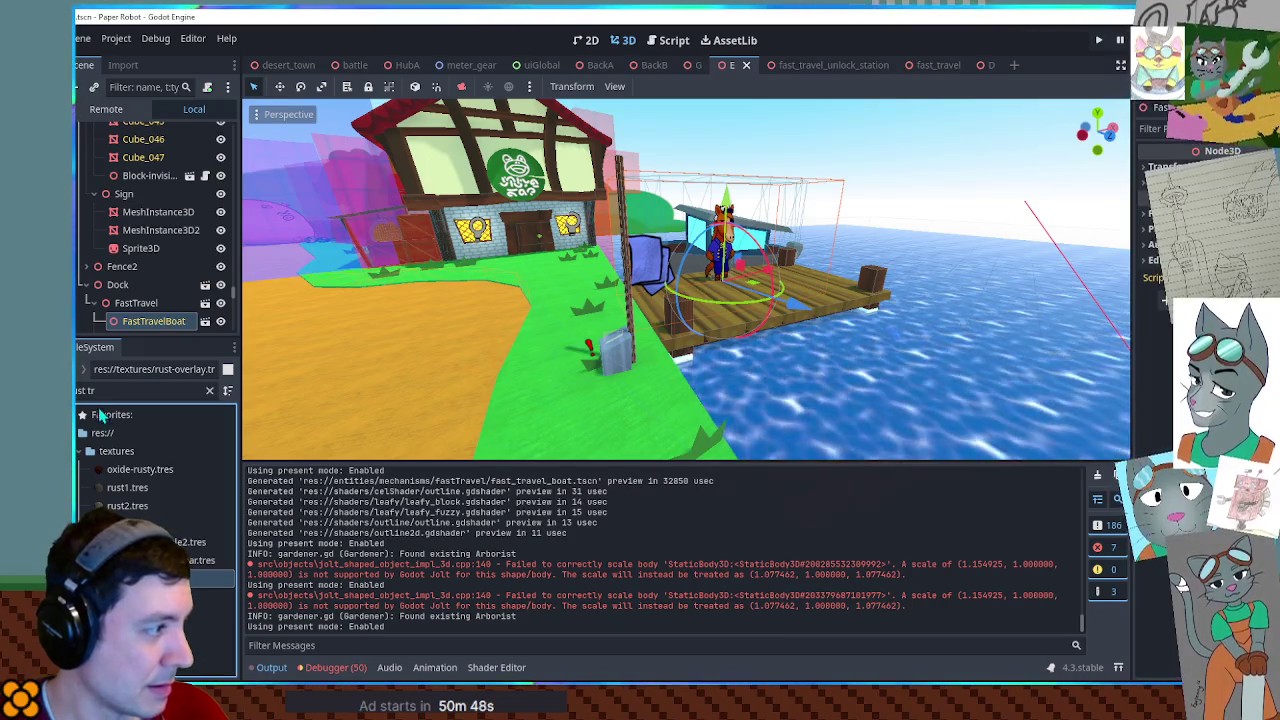
Inspect the rust-overlay-triplanar material found via 'overl', then save the dock scene and run
text(overl)
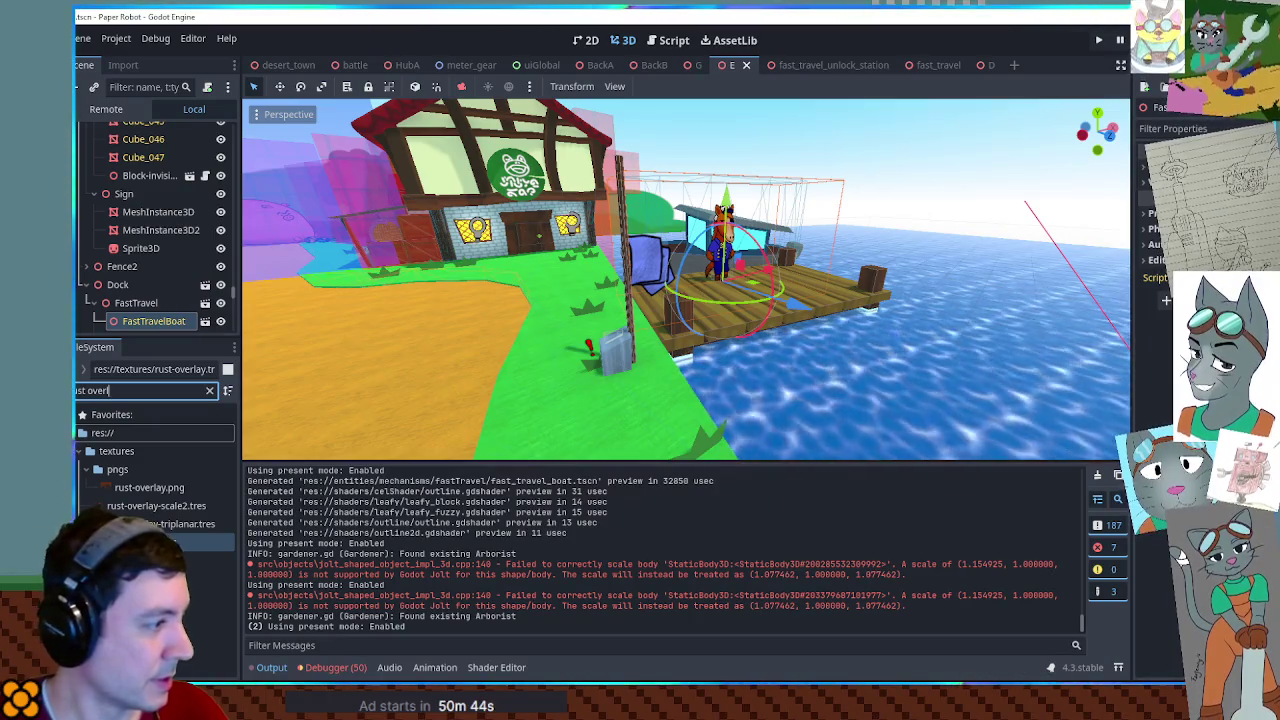
click(170, 523)
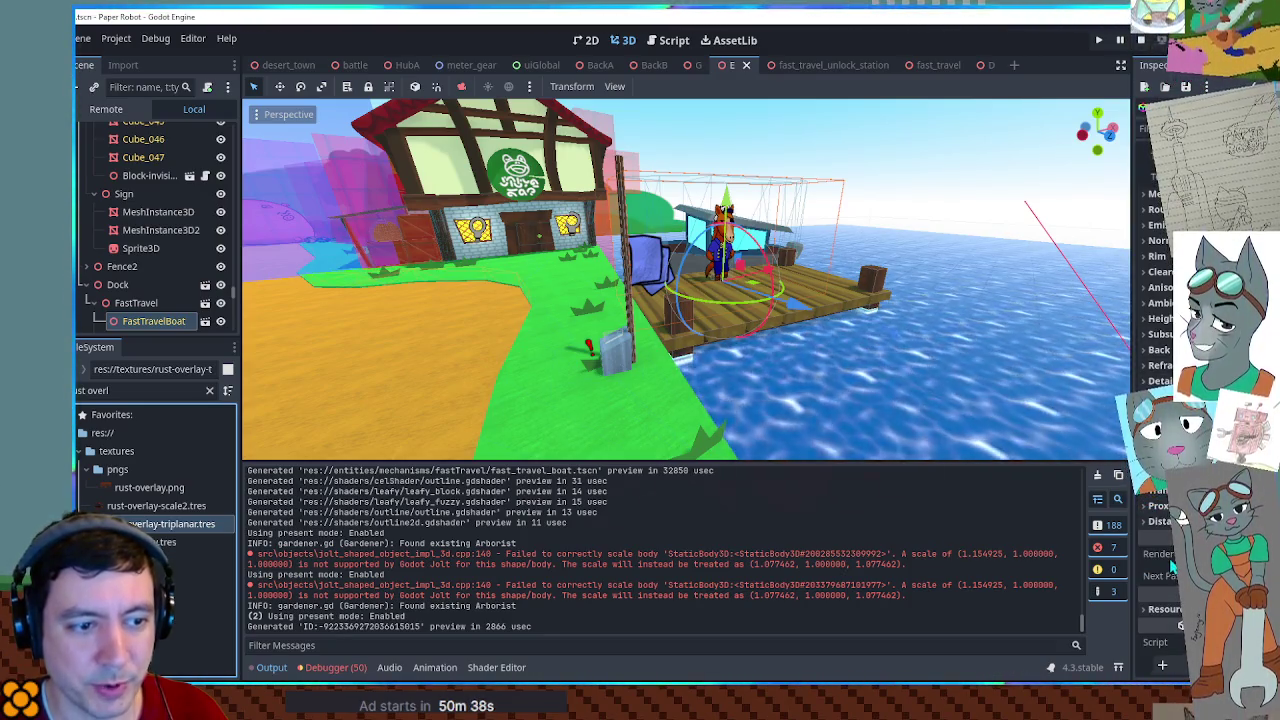
key(ctrl+s)
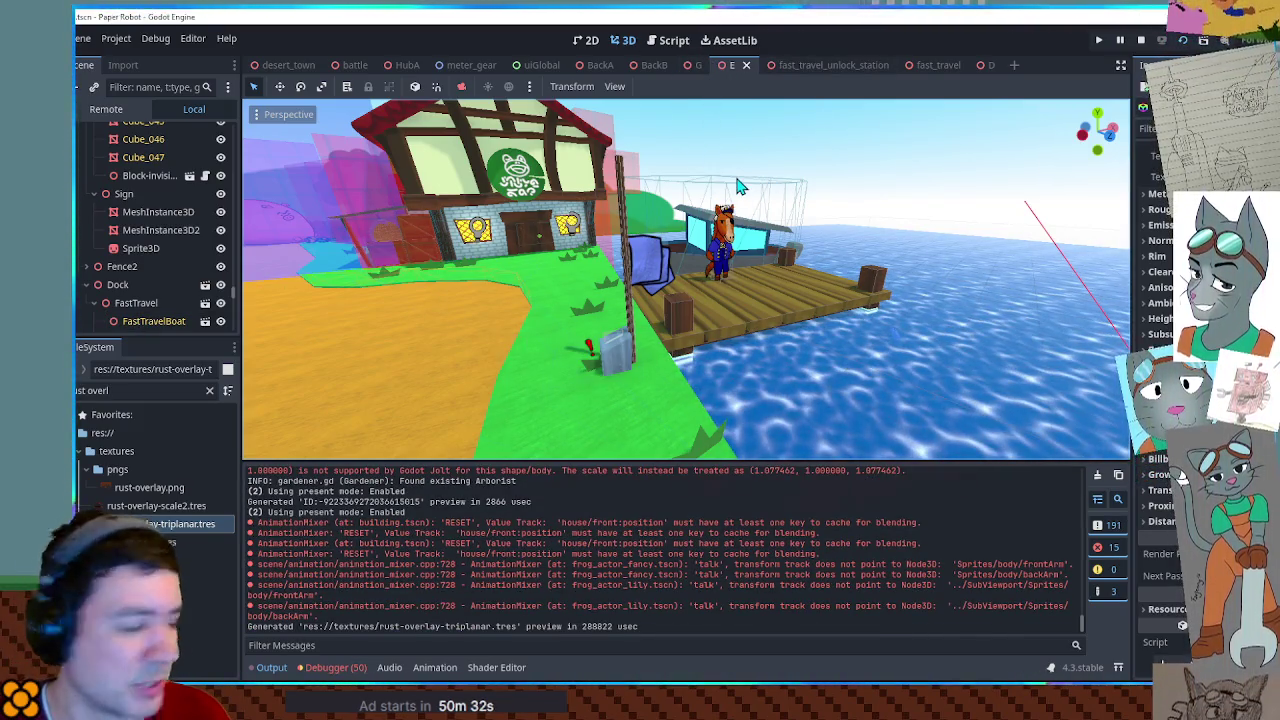
key(ctrl+s)
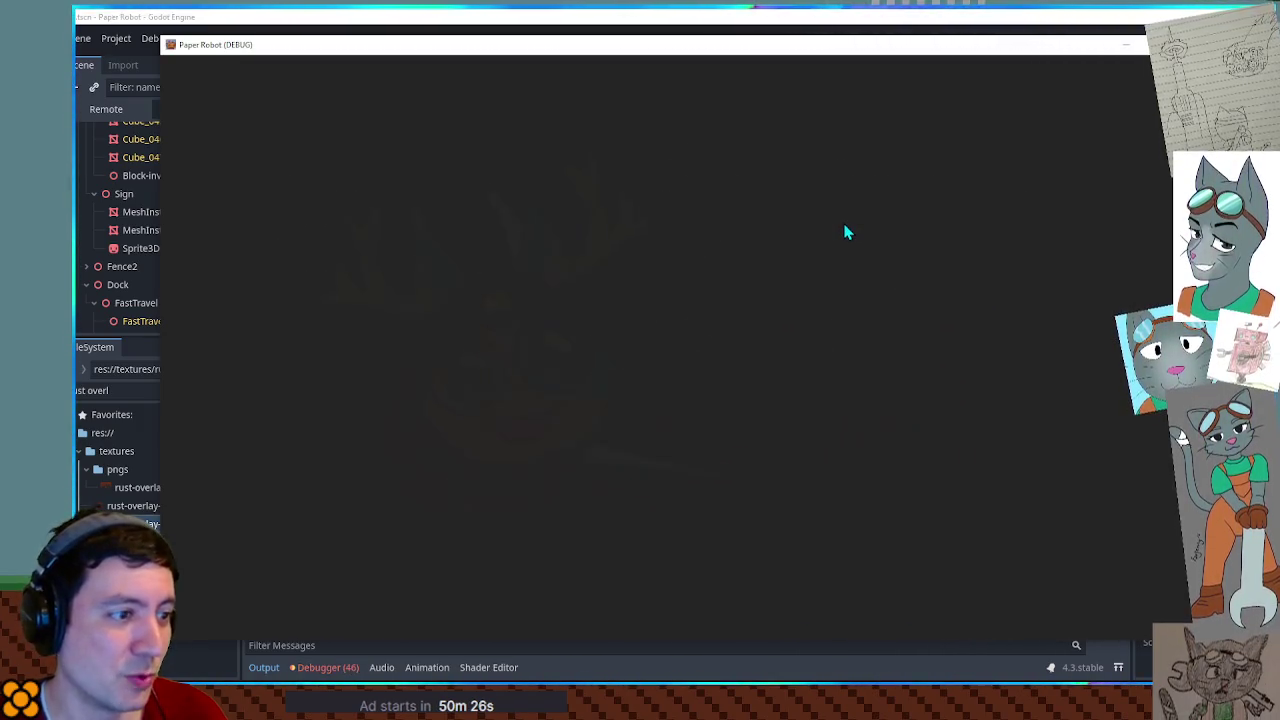
Walk the player to the ferry dock and back toward the village, then close the game
key(d)
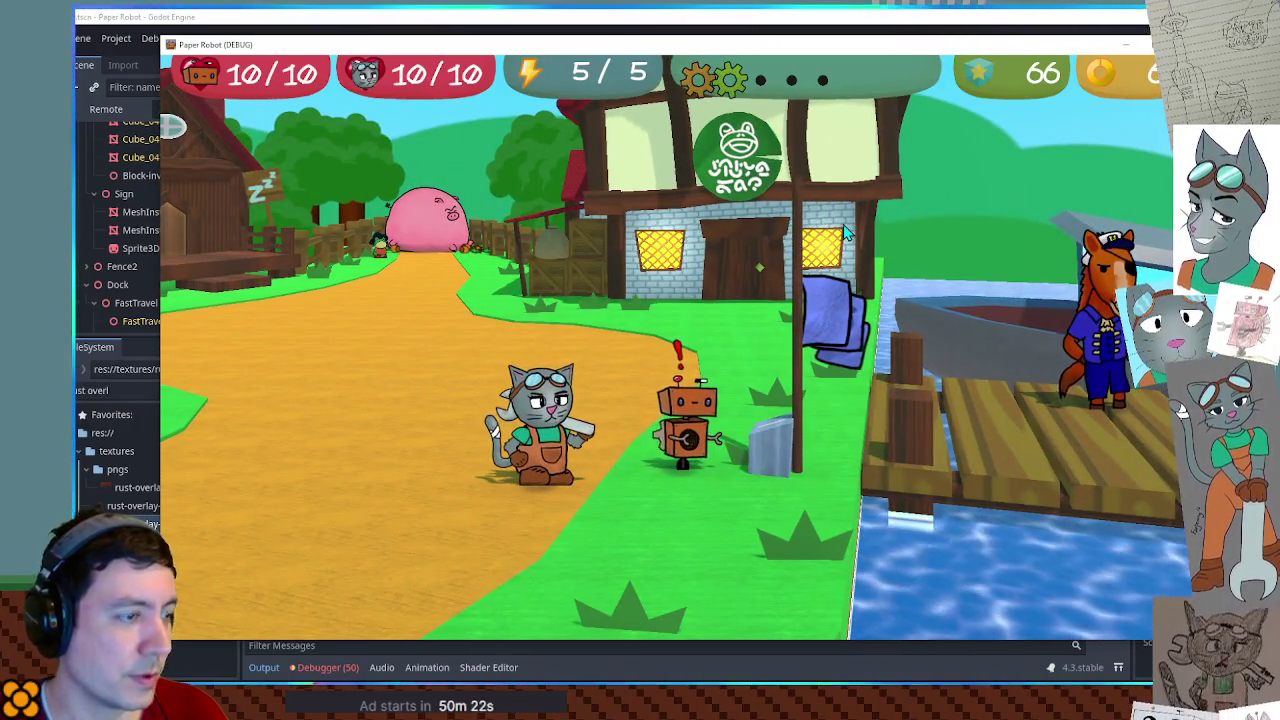
key(a)
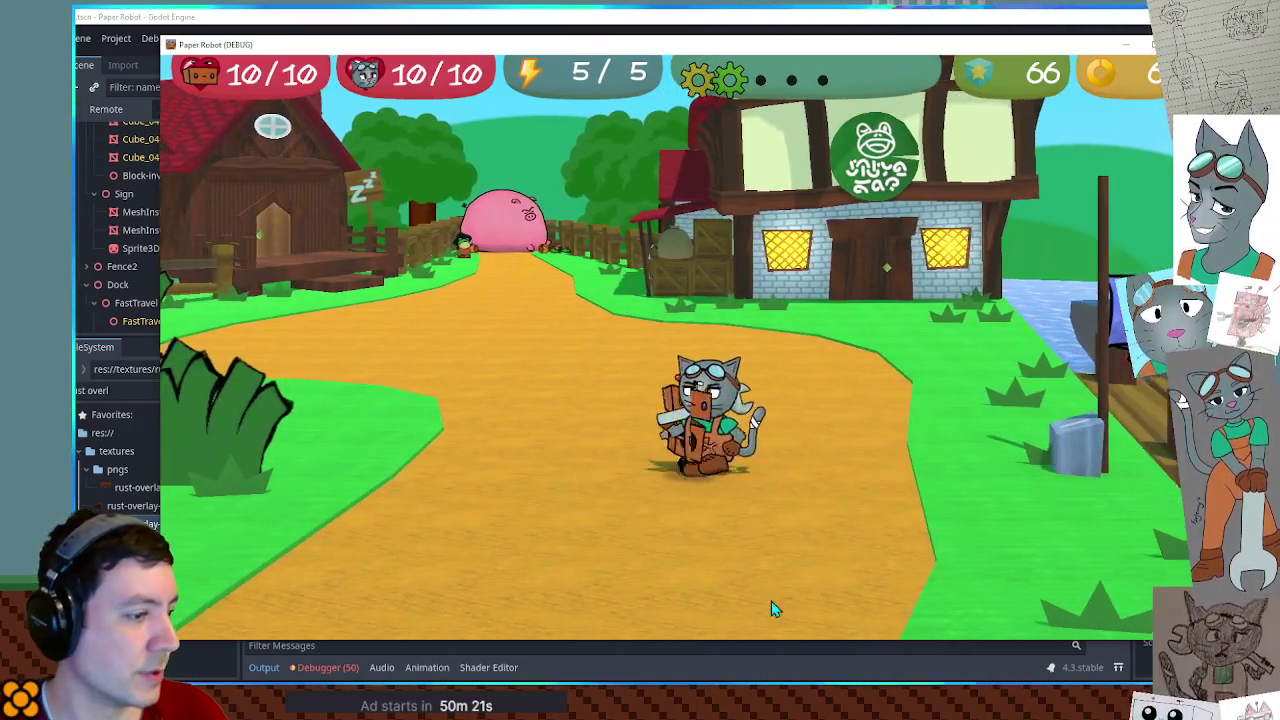
key(F8)
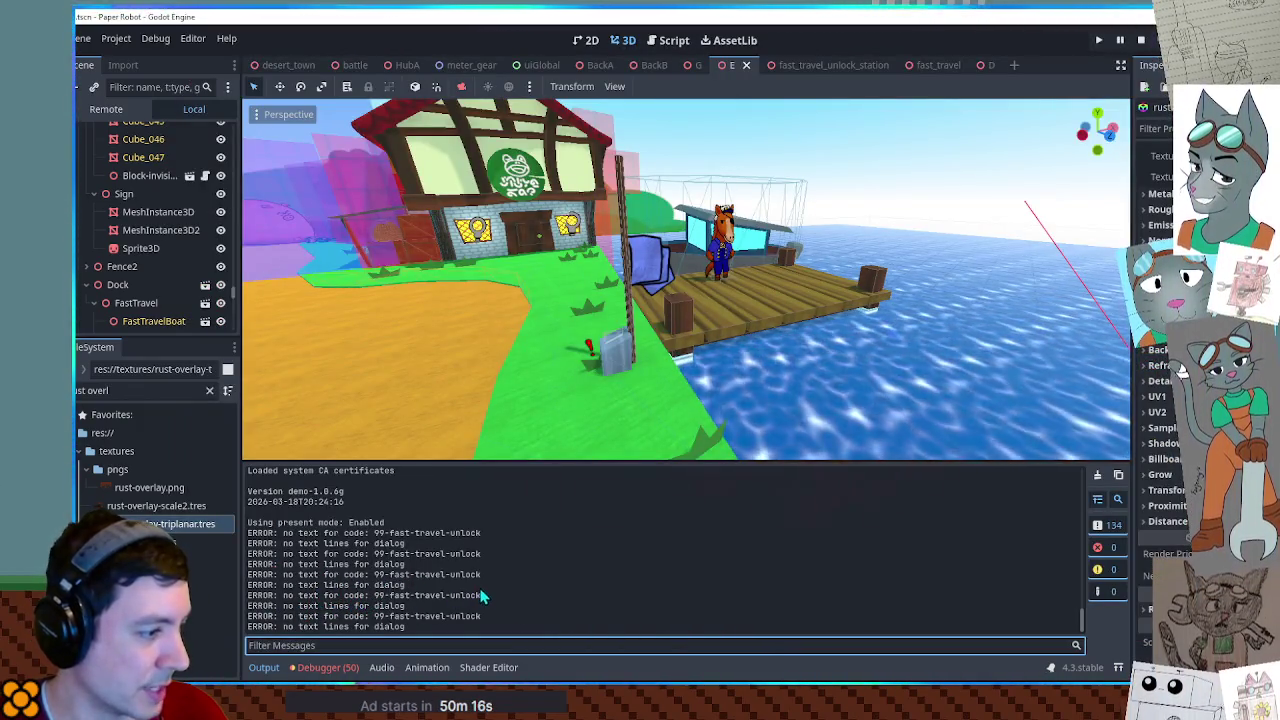
Select the 99-fast-travel-unlock code in the Output errors and in rawTextShared.txt
drag(482, 596, 376, 596)
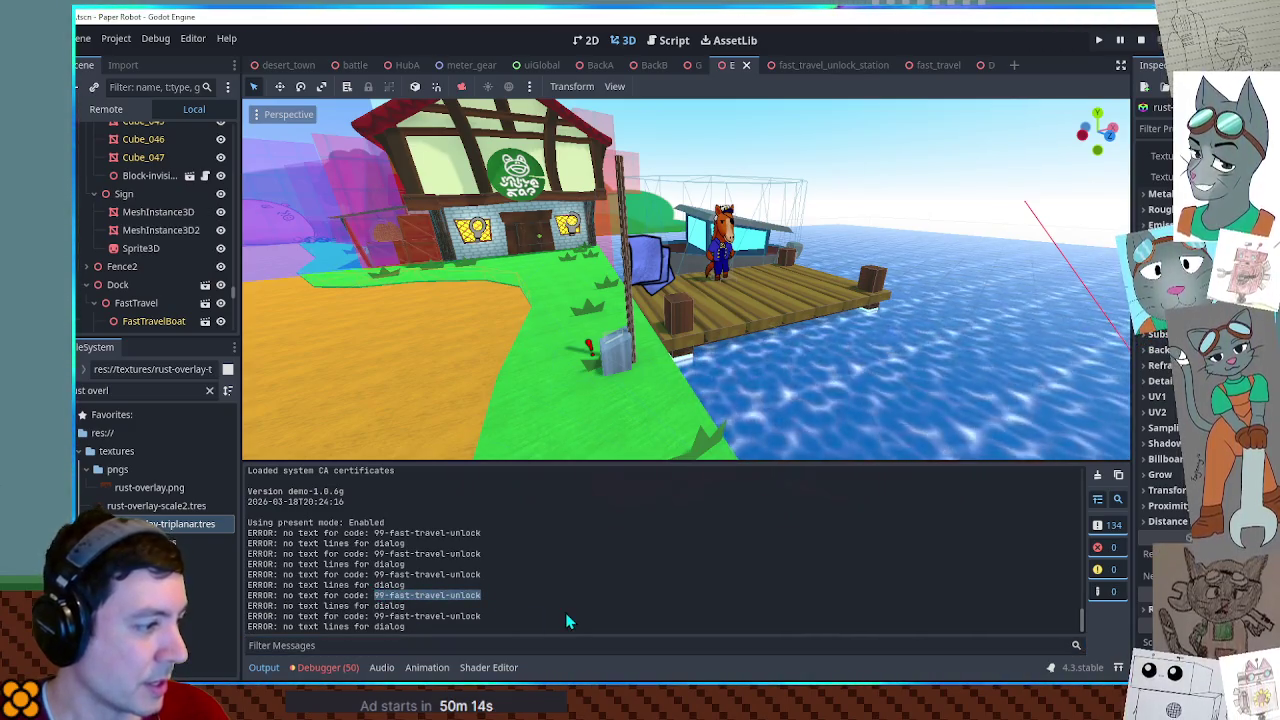
click(670, 41)
drag(547, 110, 416, 110)
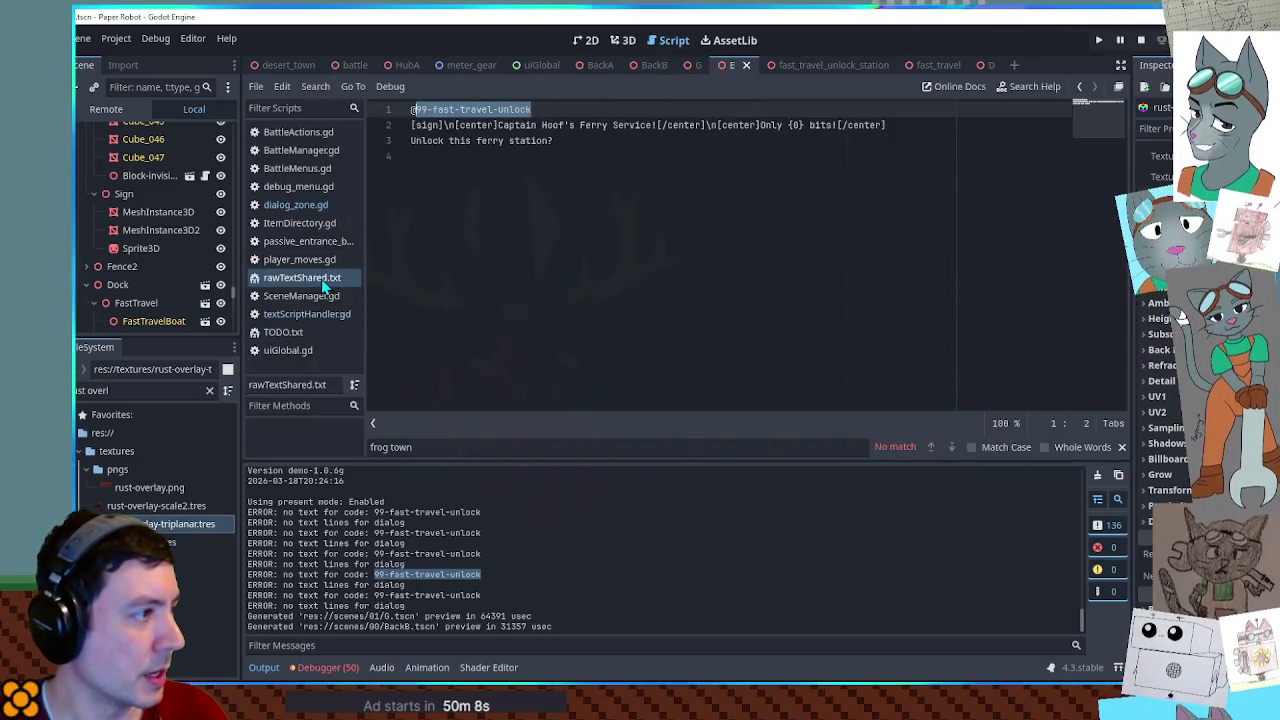
Open textScriptHandler.gd and select the GetLines function name
click(313, 316)
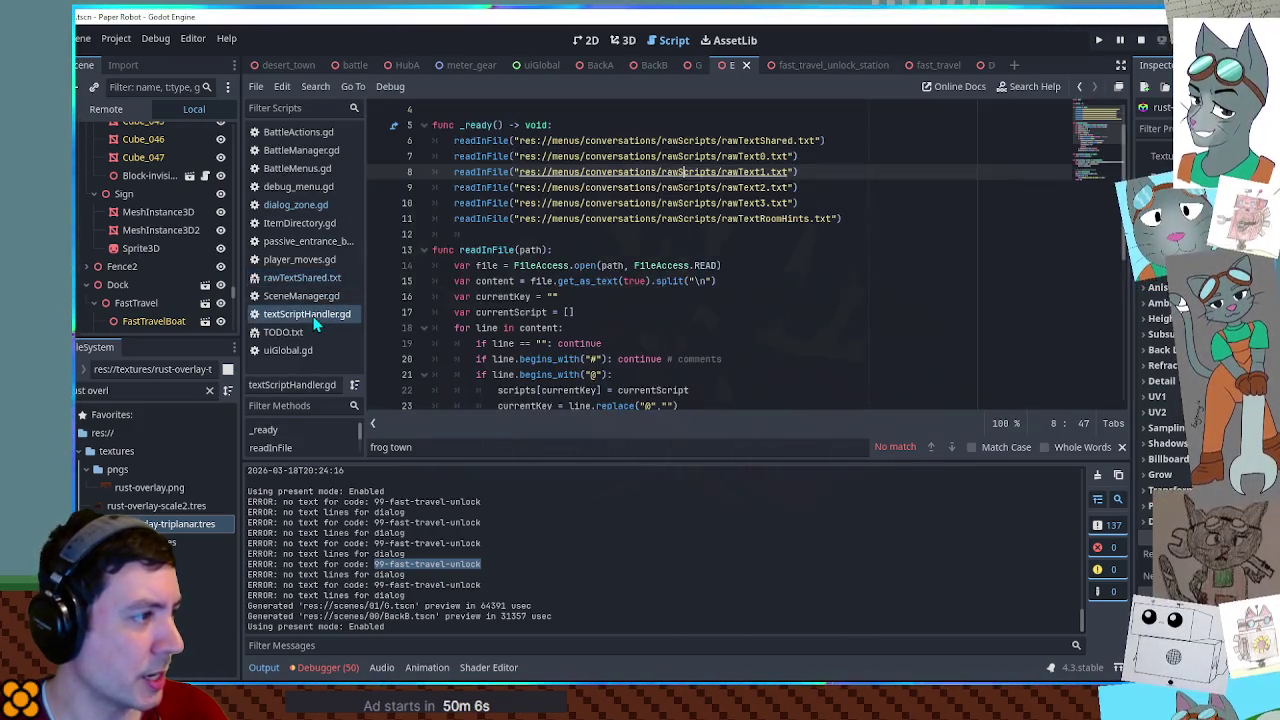
scroll(535, 247, up, 1)
scroll(535, 247, down, 3)
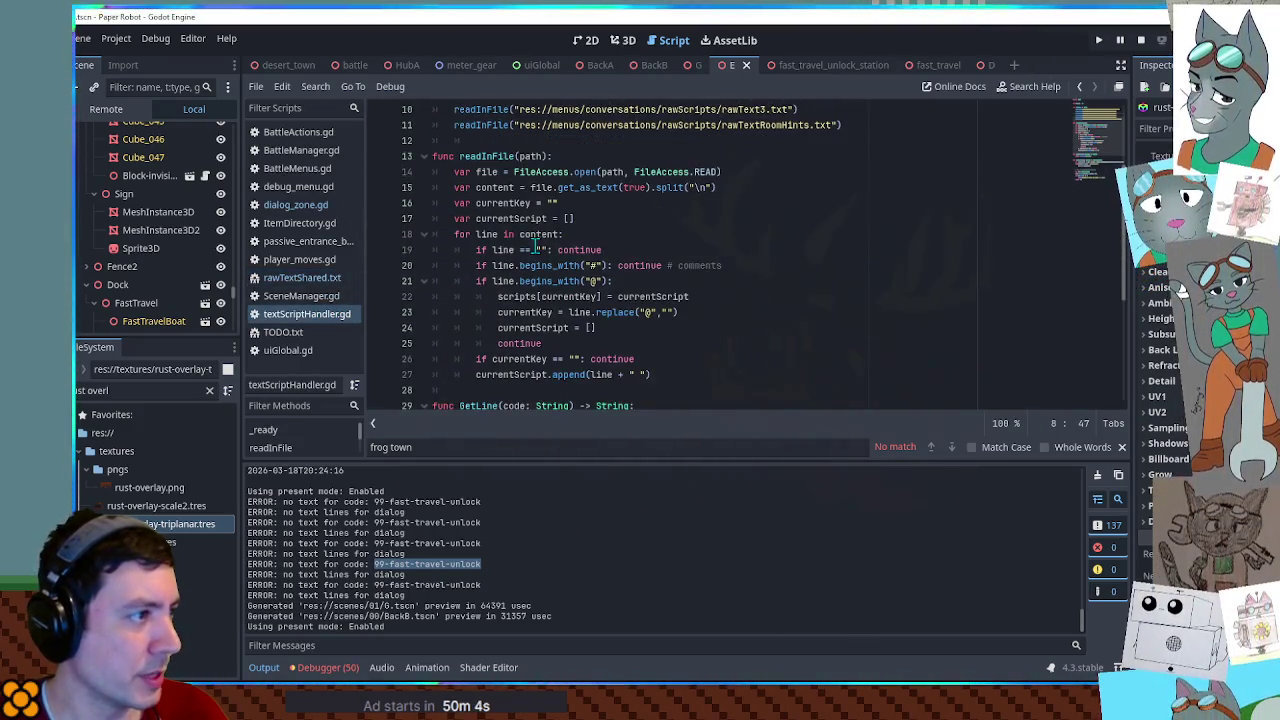
scroll(535, 247, down, 5)
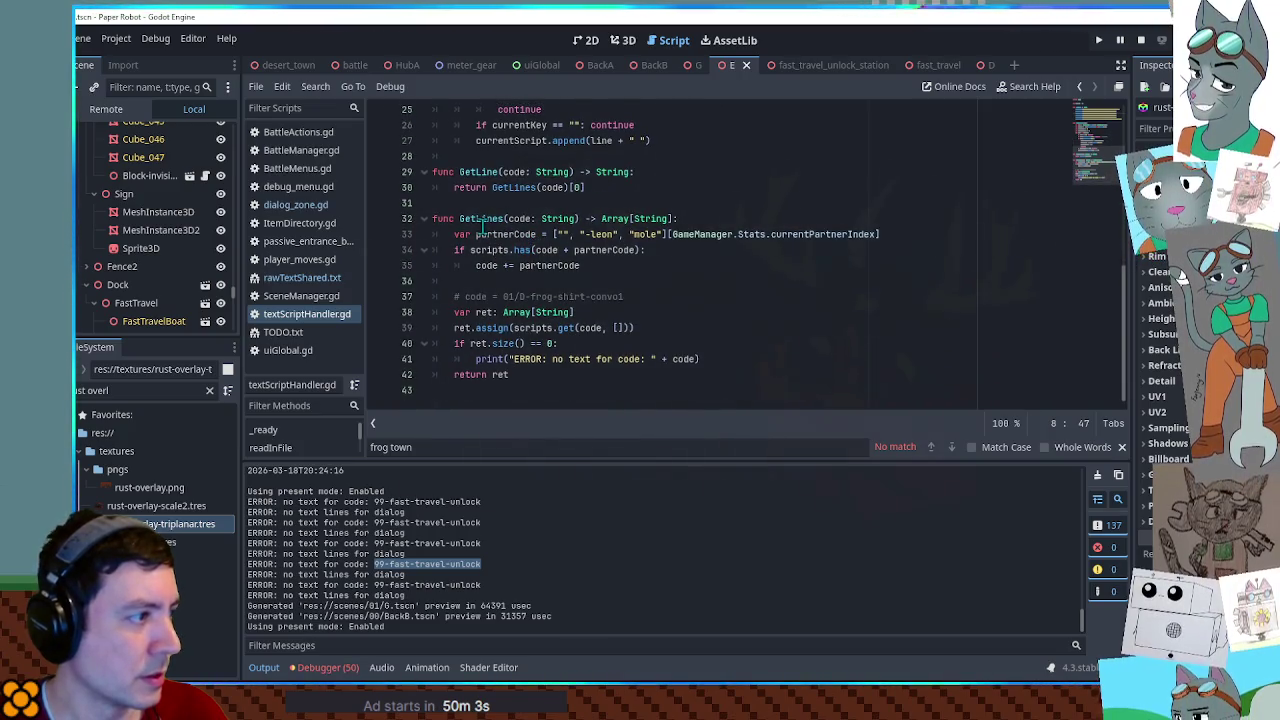
double_click(481, 222)
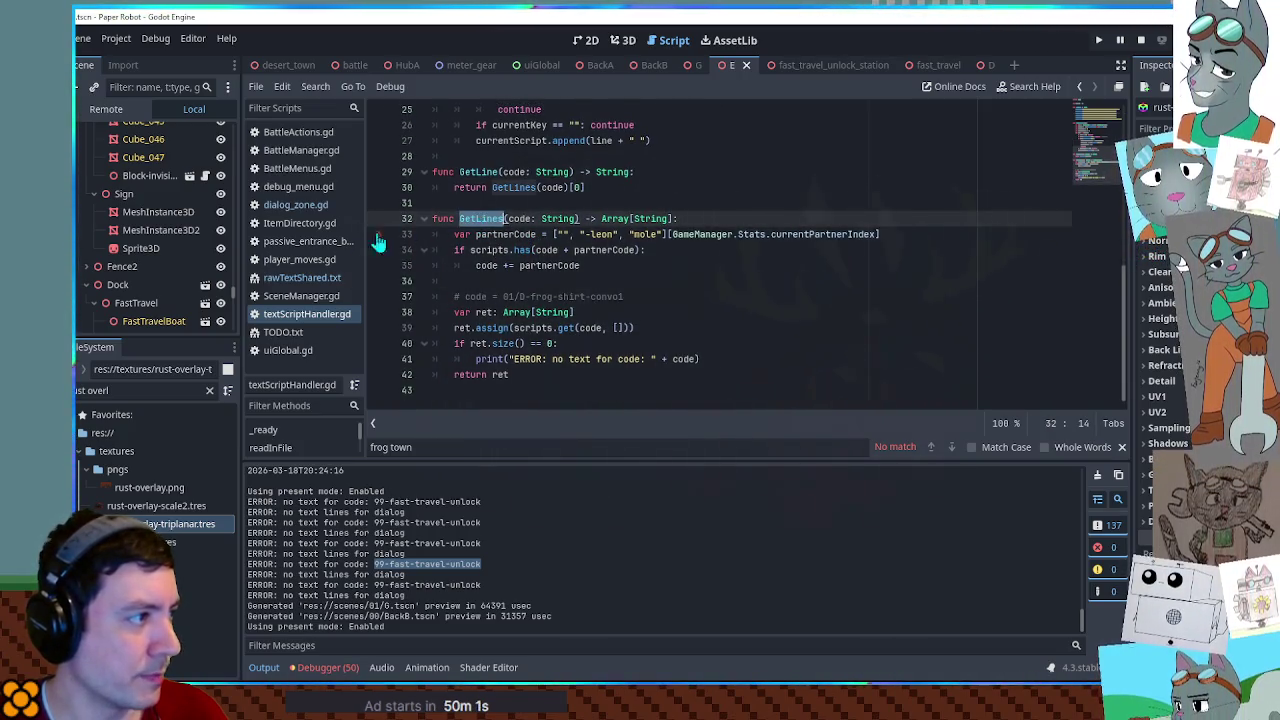
mouse_move(986, 67)
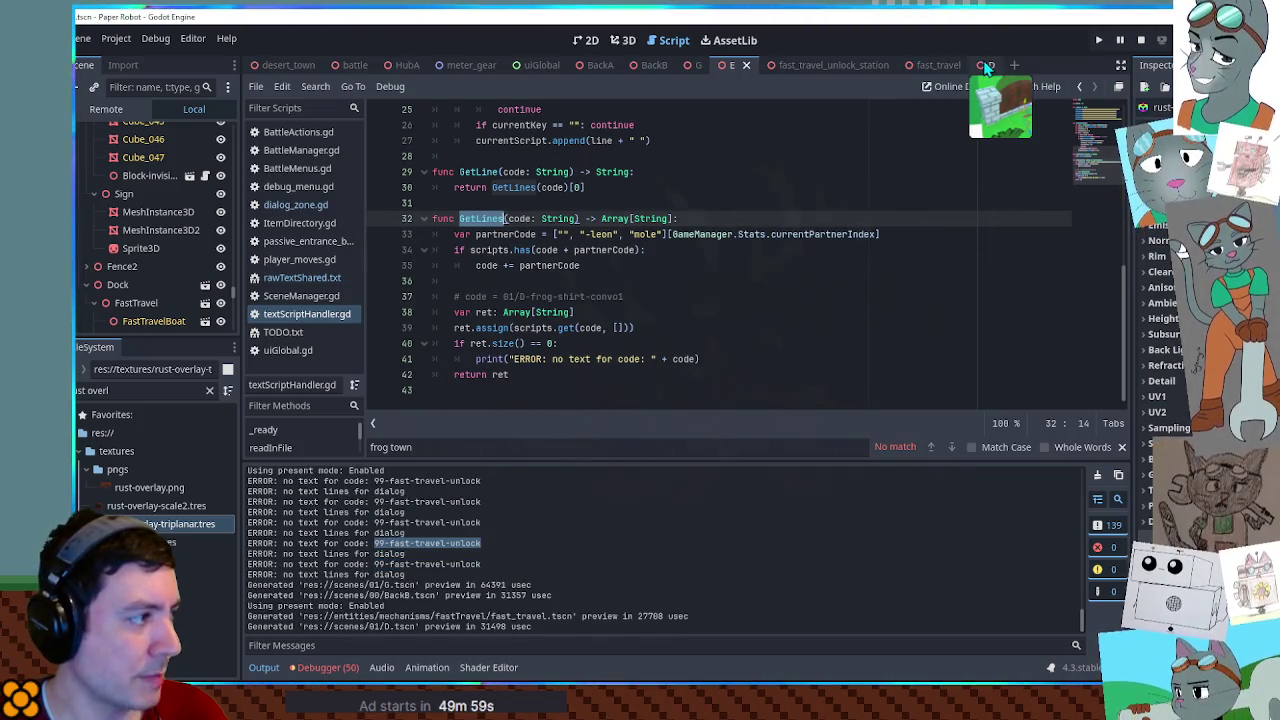
scroll(167, 219, up, 8)
scroll(167, 219, down, 5)
Filter the Scene tree for 'conver' and open the conversations node's script
click(165, 88)
text(con)
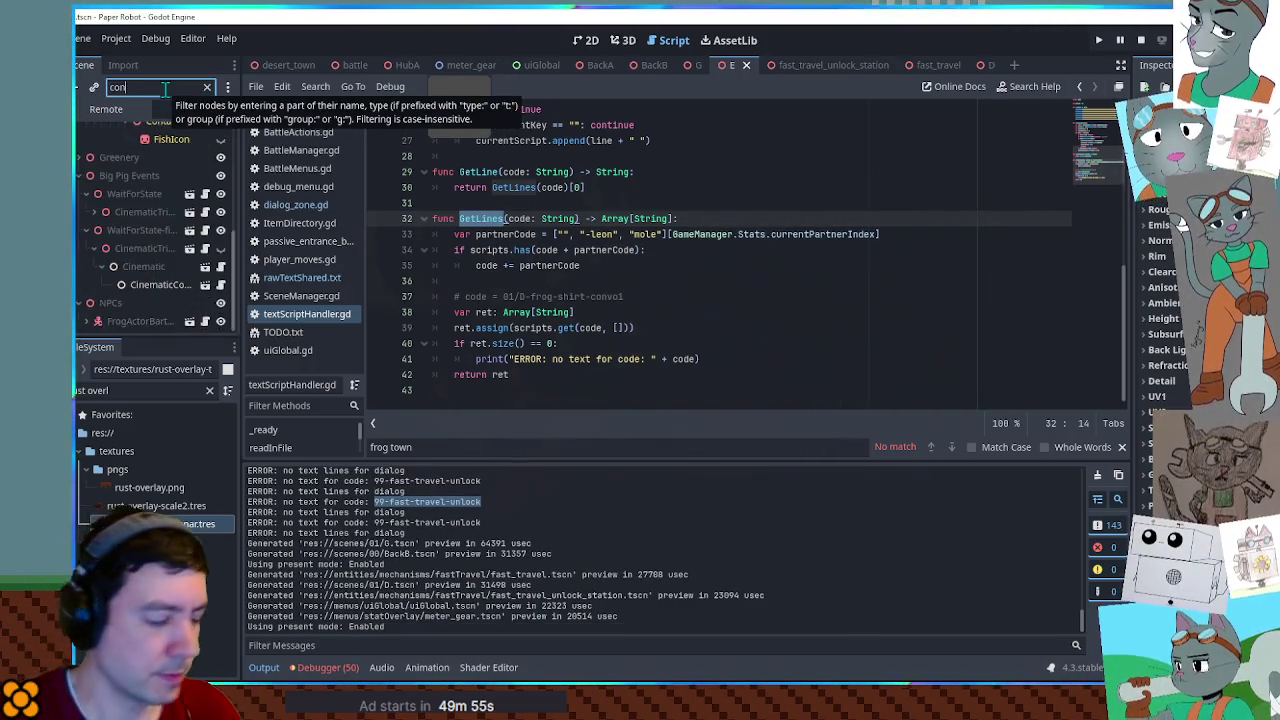
text(ver)
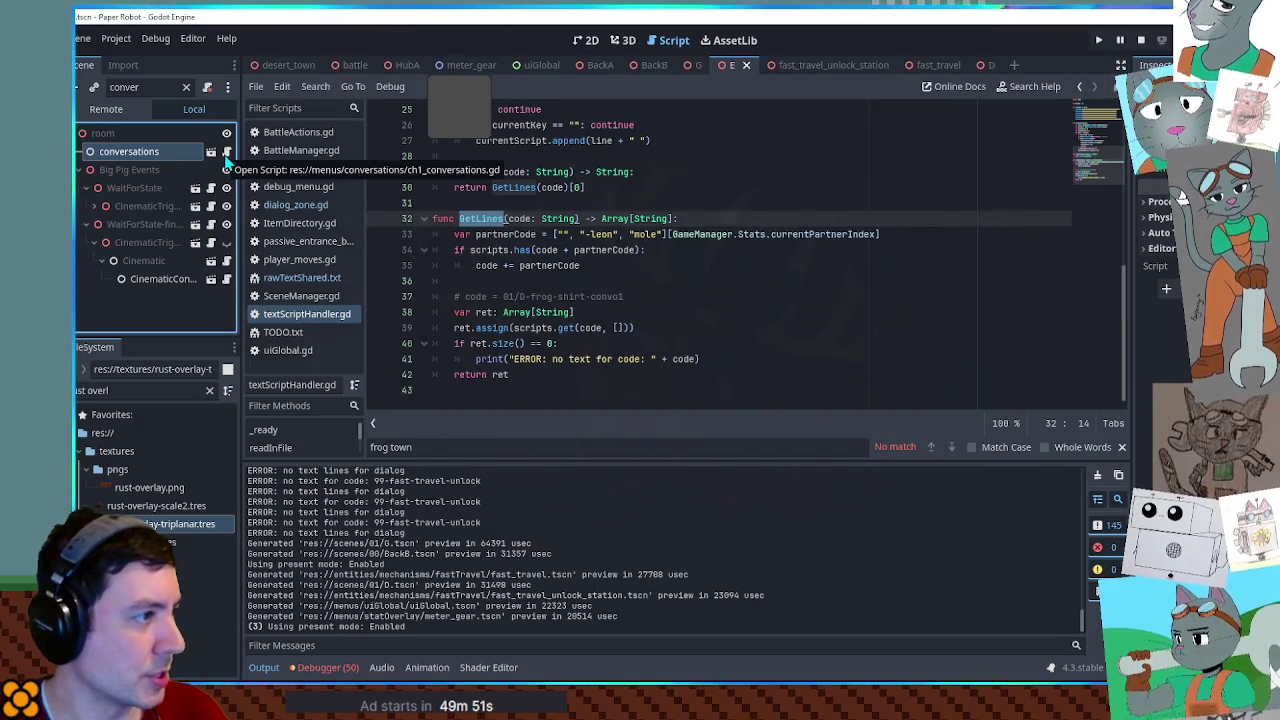
click(226, 160)
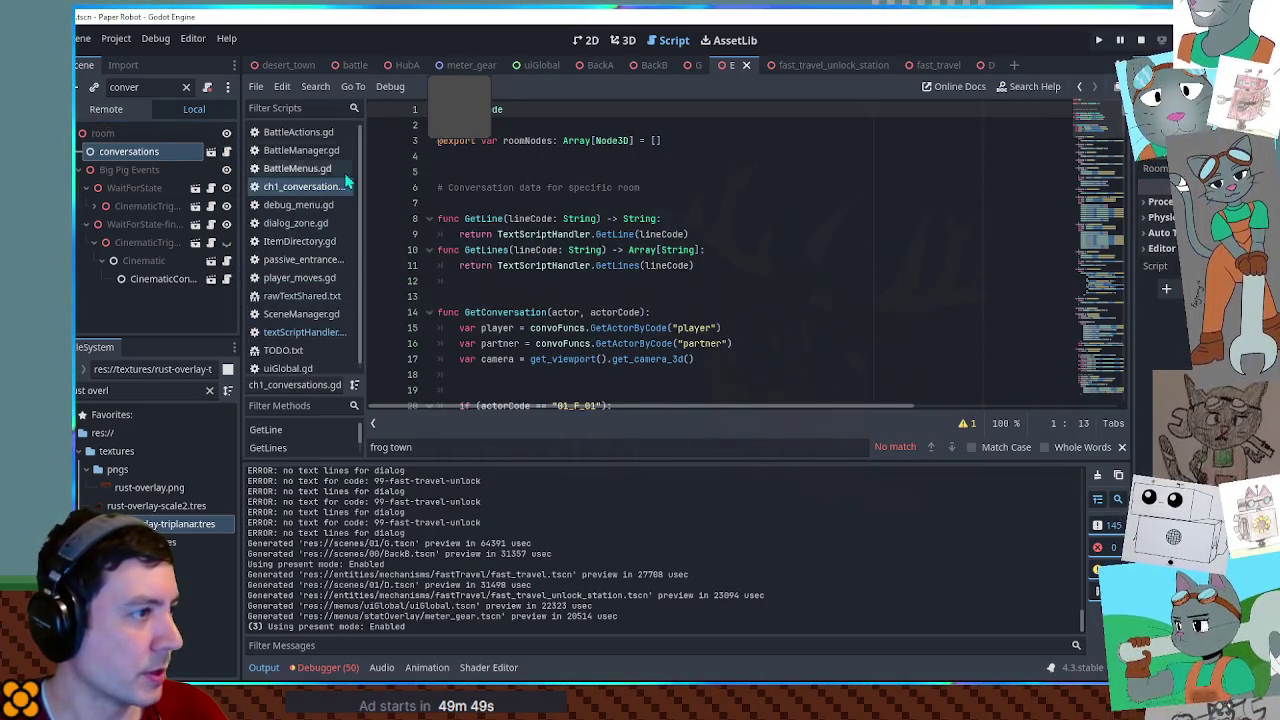
Add a print(lineCode) line at the start of GetLines and run the game
double_click(486, 250)
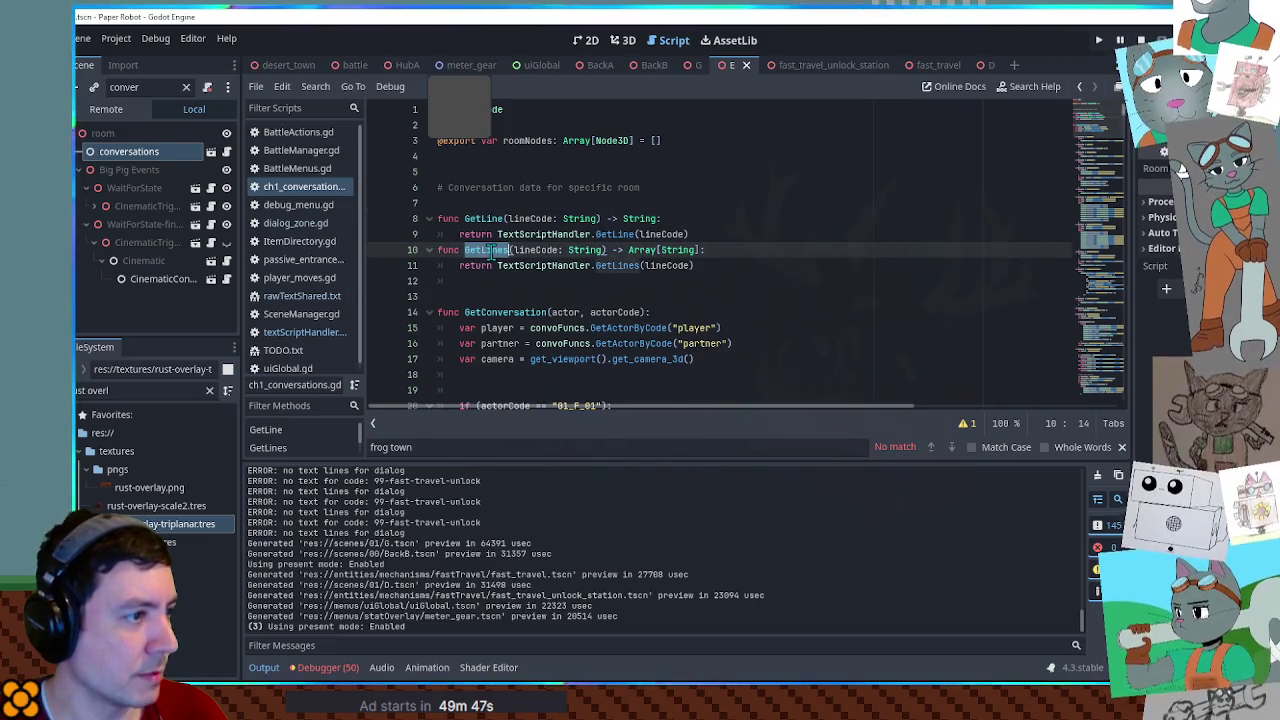
click(631, 265)
click(725, 249)
key(Return)
text(print)
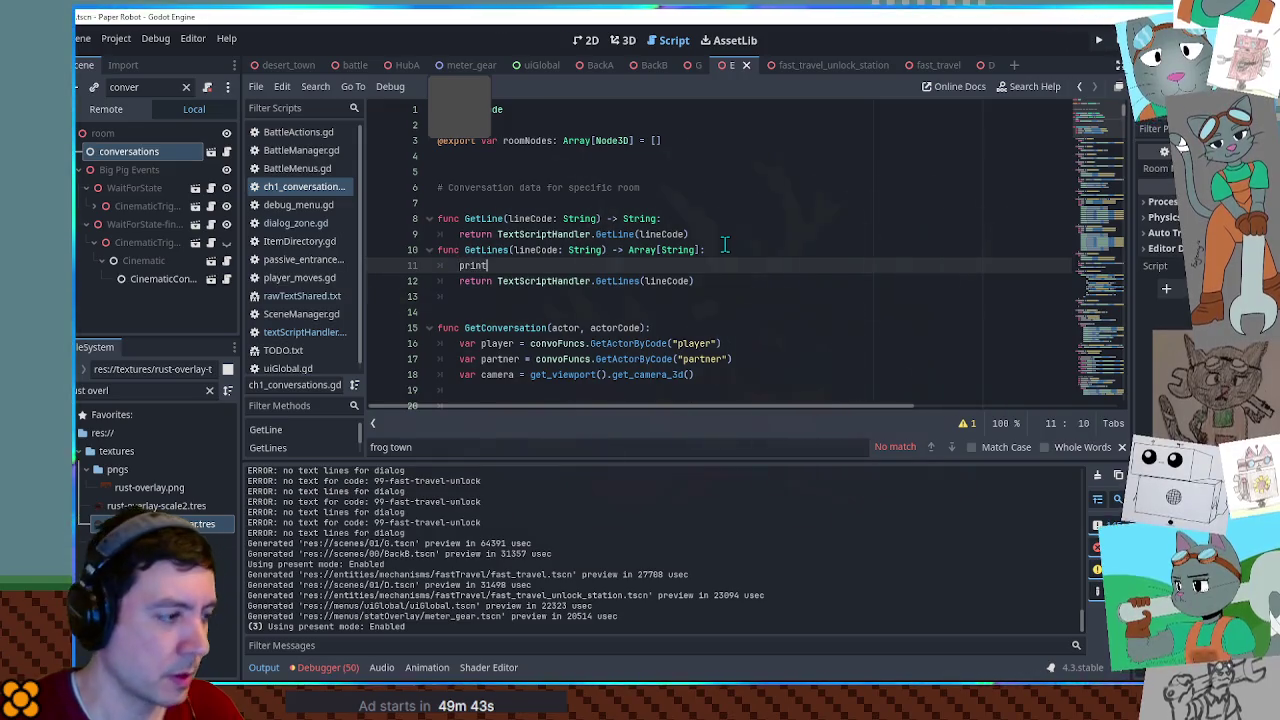
text(de)
key(F5)
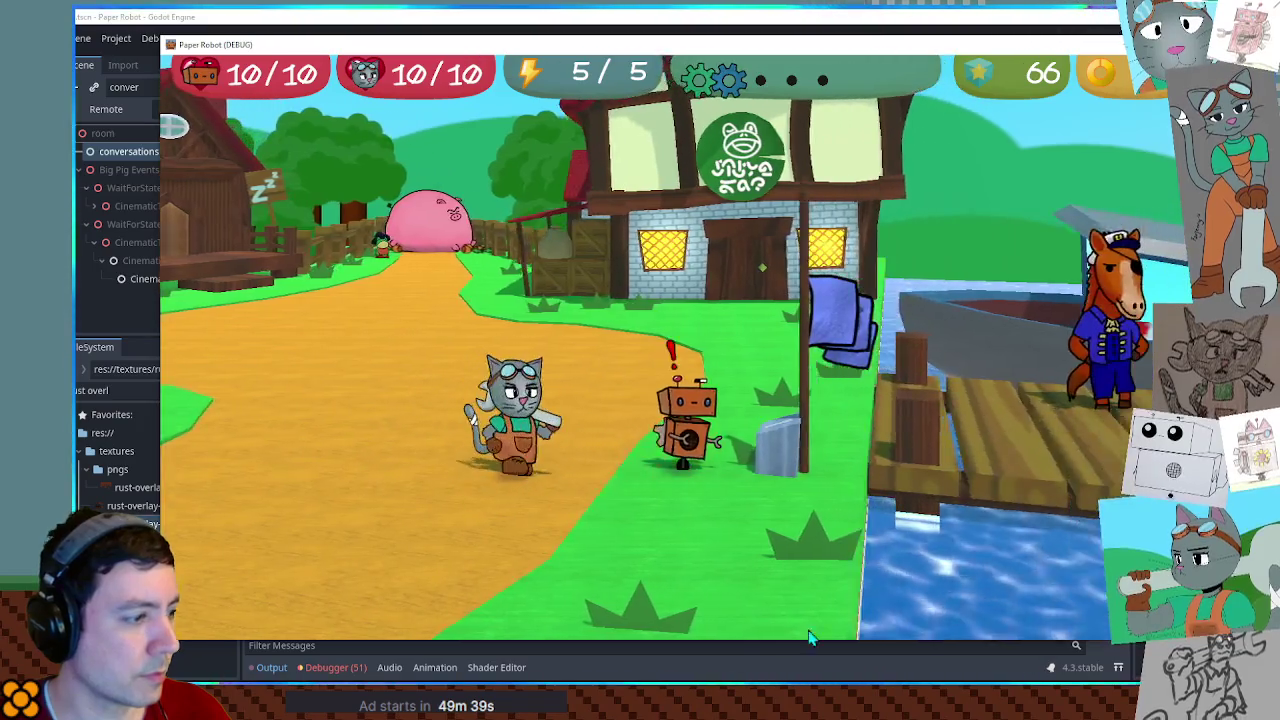
After the log shows 99-fast-travel-unlock, delete the print line, save, and jump to GetLines' definition
click(812, 677)
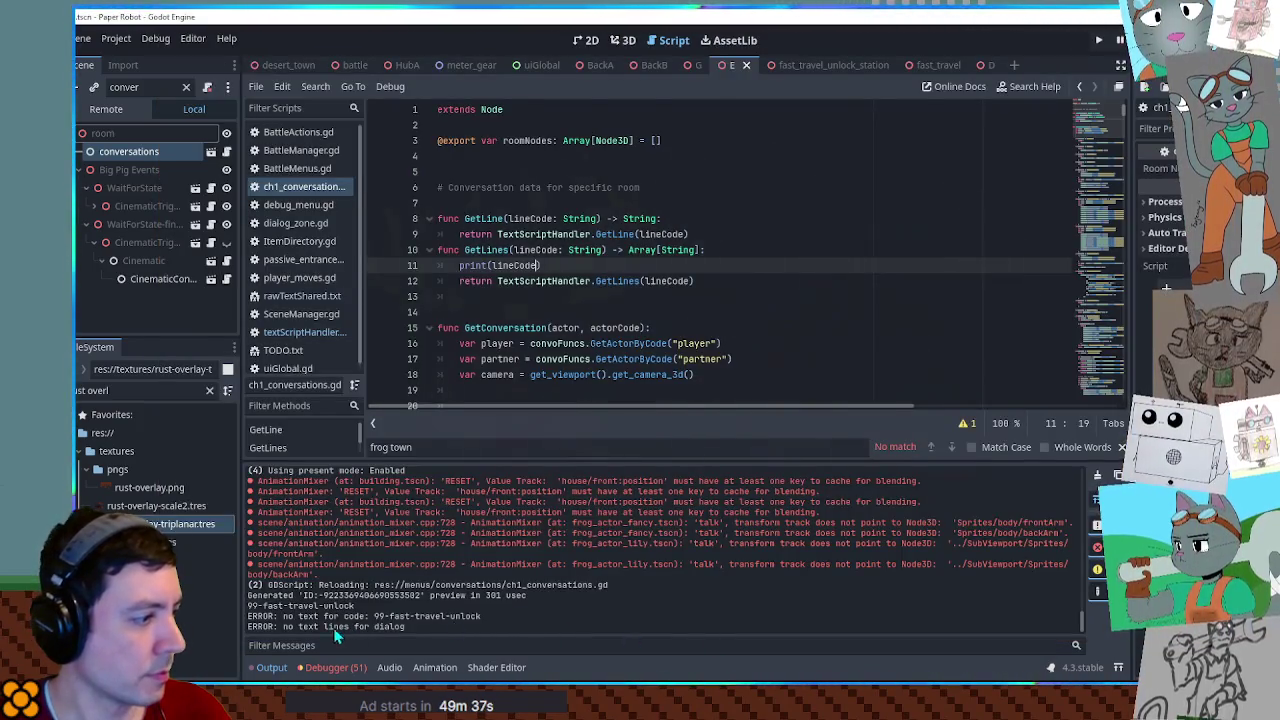
drag(354, 606, 289, 606)
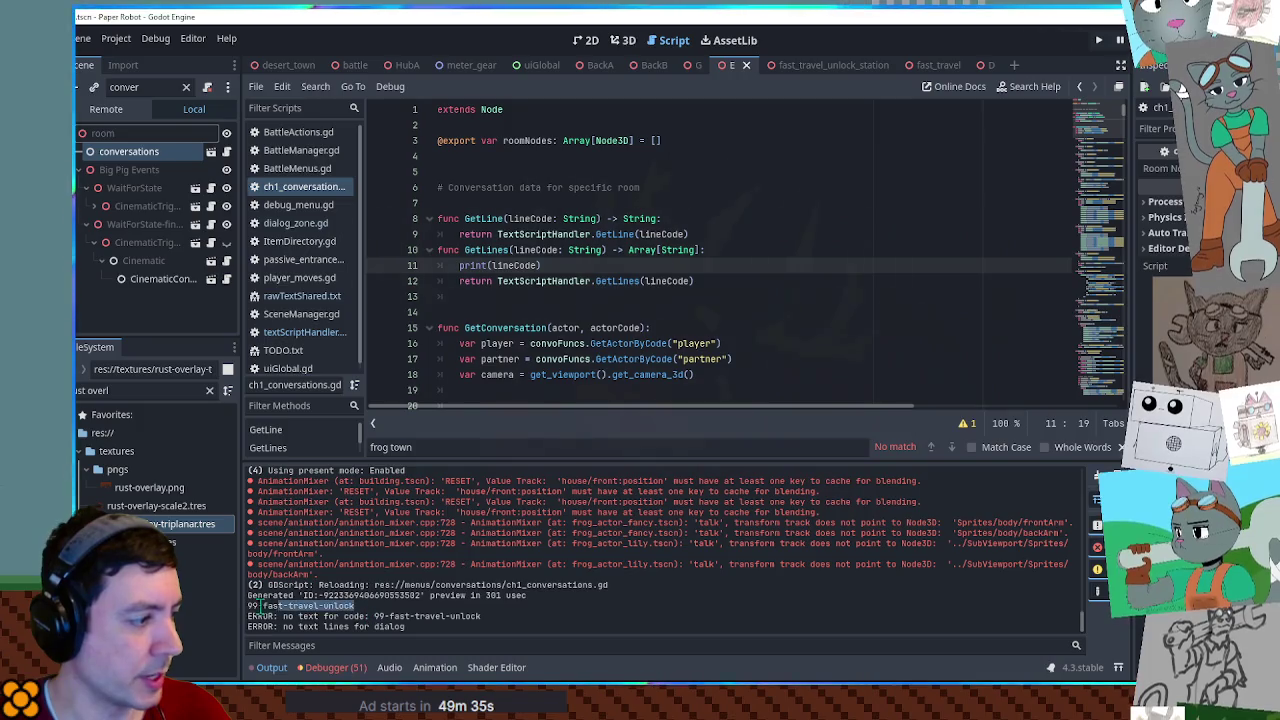
key(ctrl+shift+k)
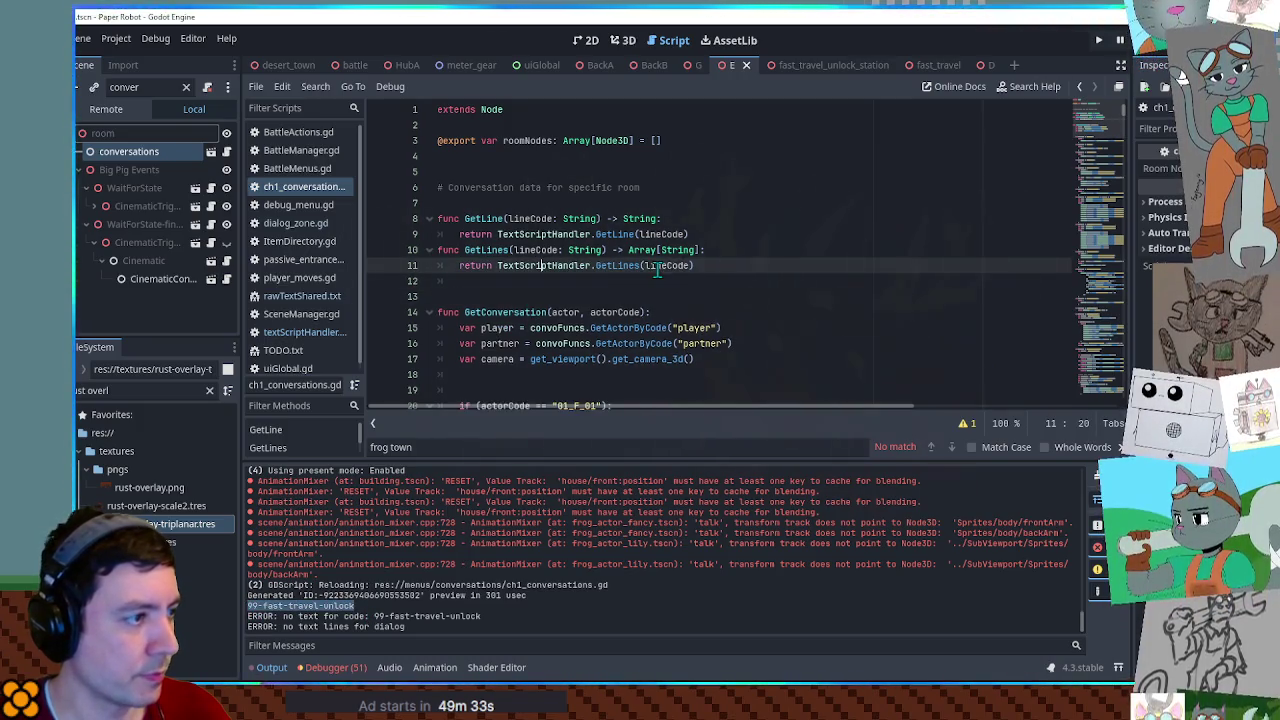
key(ctrl+s)
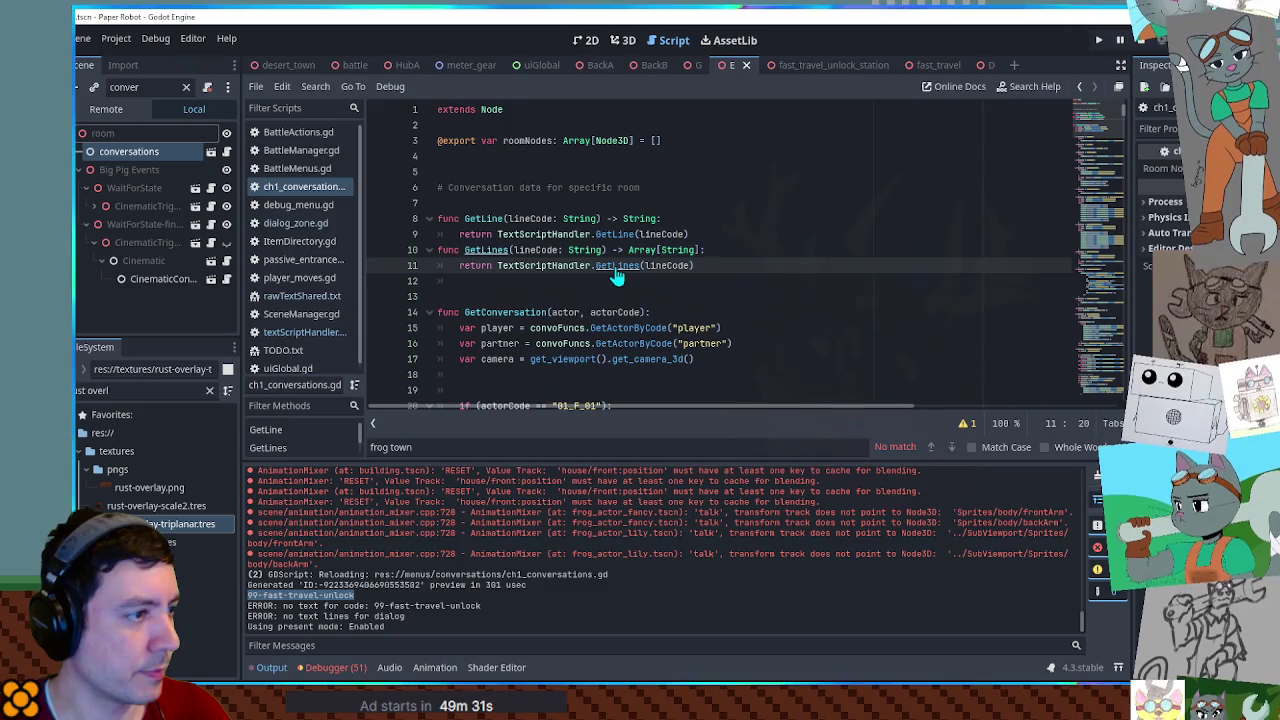
ctrl+click(616, 268)
scroll(552, 274, down, 1)
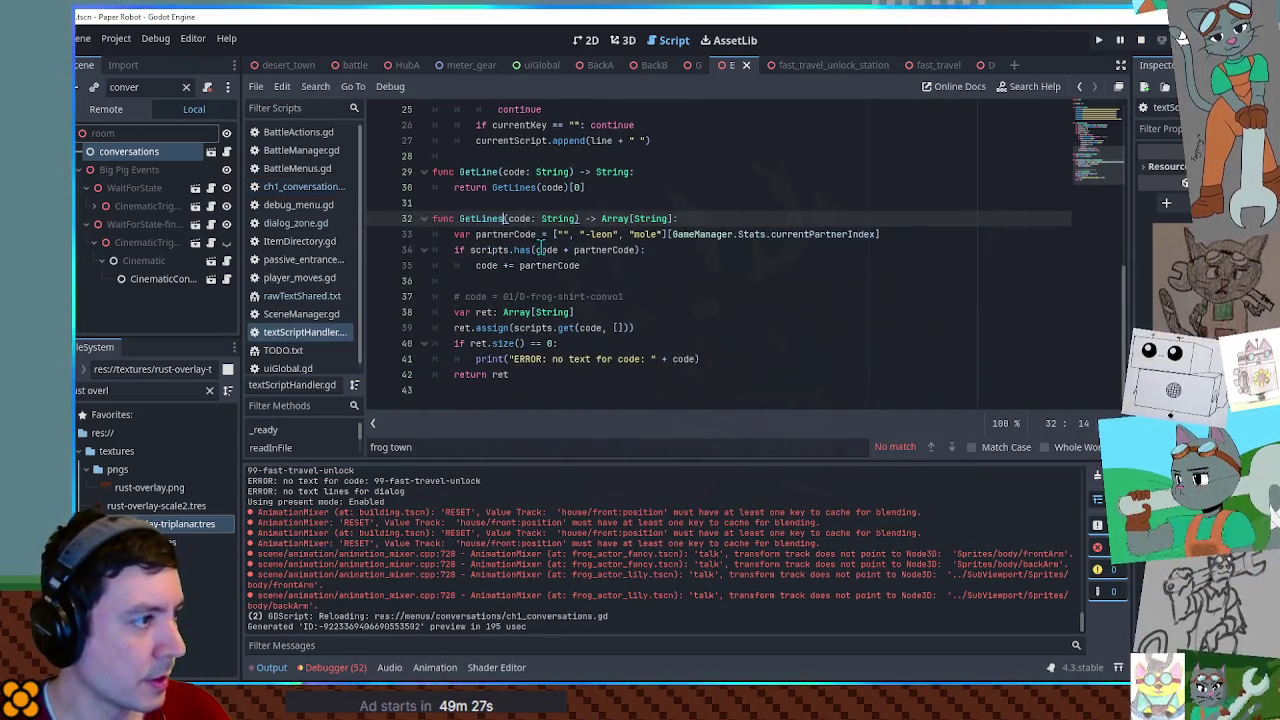
Select the scripts lookup on line 34 of GetLines
double_click(494, 252)
scroll(492, 257, up, 8)
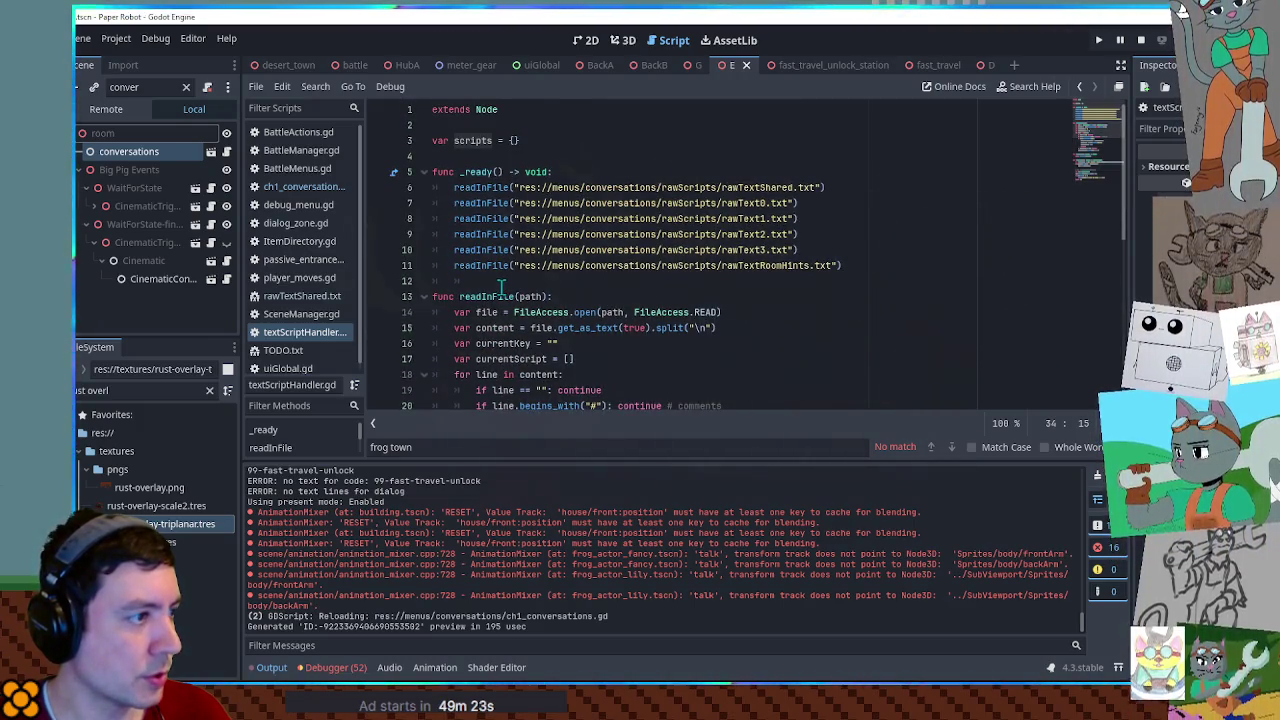
scroll(505, 289, down, 4)
scroll(578, 281, up, 2)
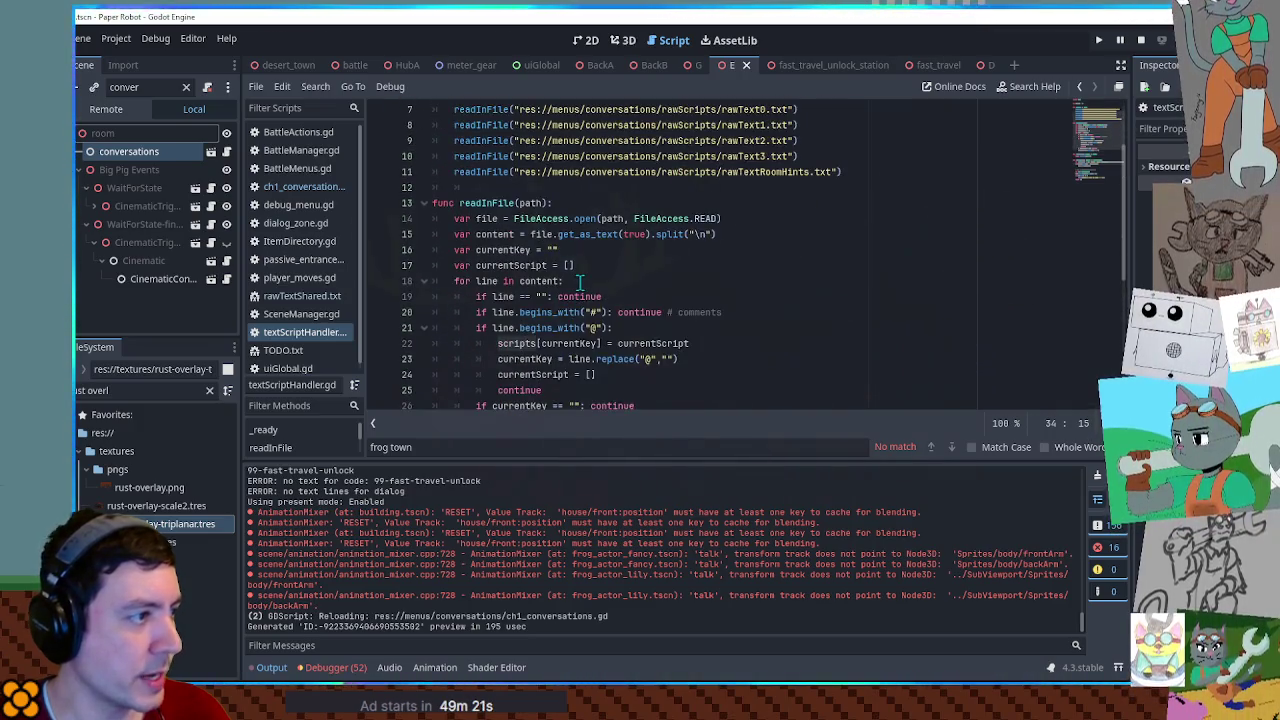
scroll(578, 281, down, 4)
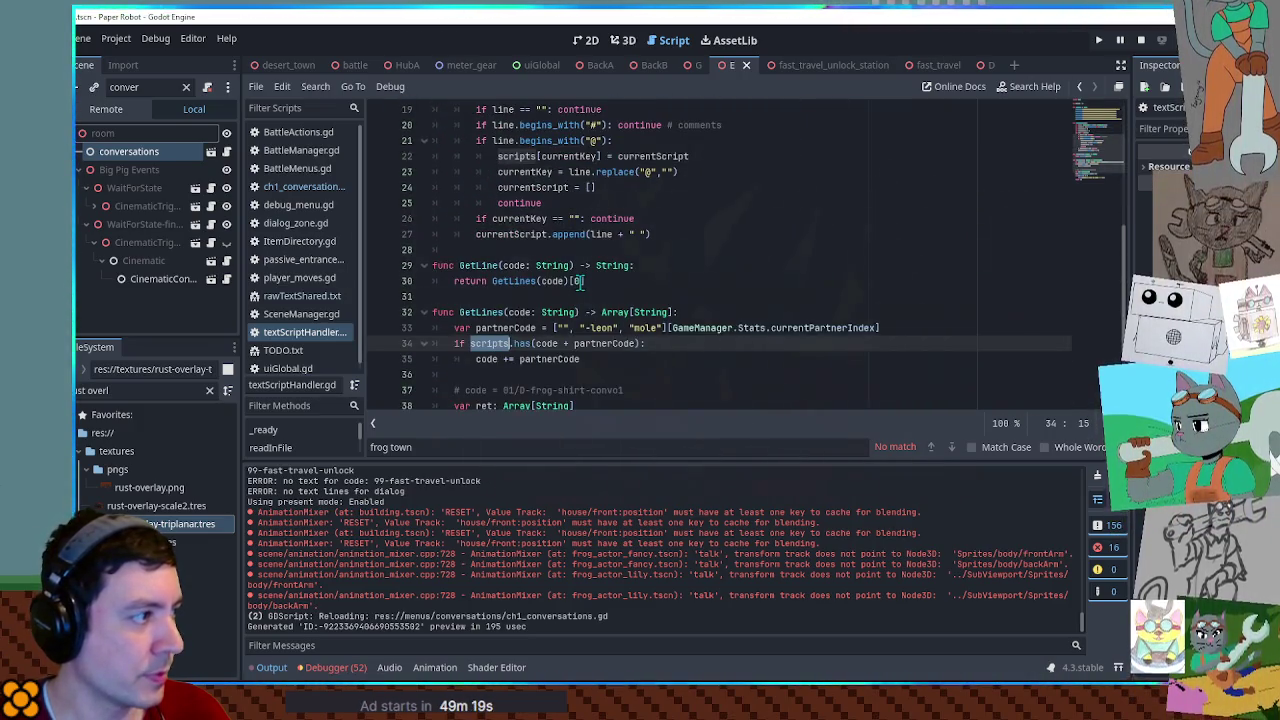
scroll(580, 281, up, 2)
Inspect the Remote tree's conversations and TextScriptHandler nodes, opening the ch1_conversations script
click(128, 118)
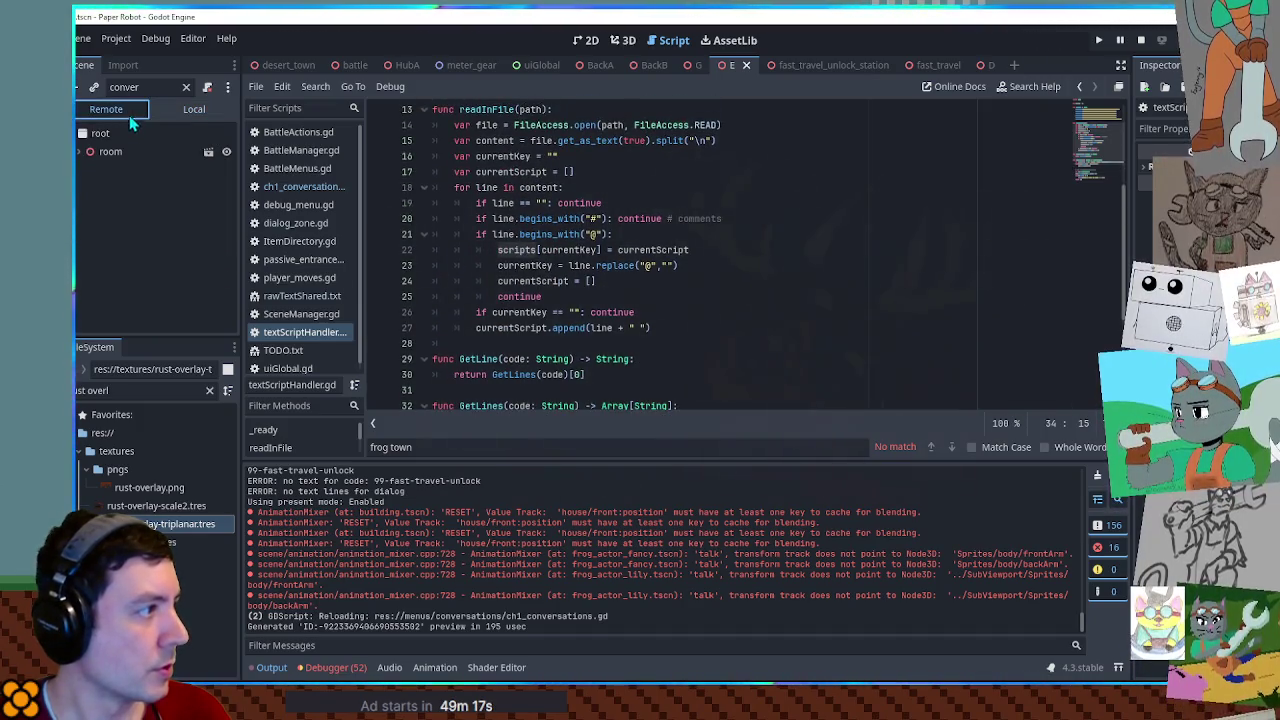
click(130, 170)
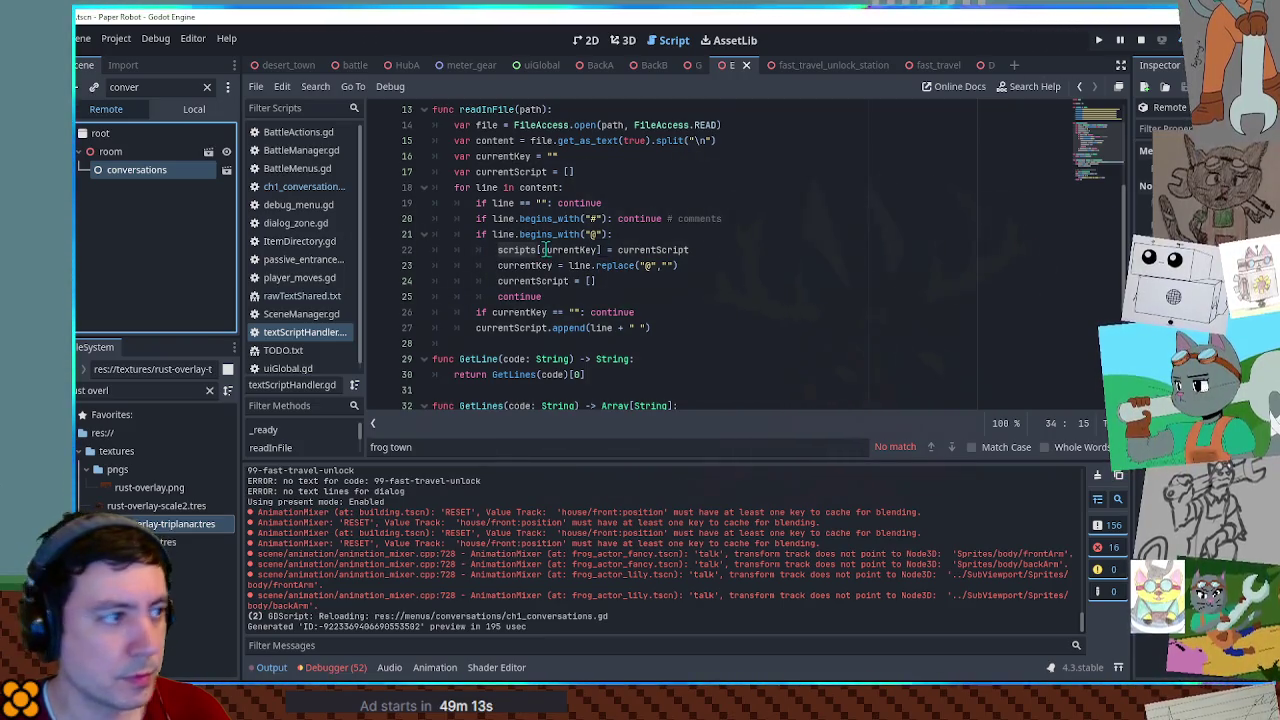
scroll(545, 250, up, 4)
scroll(546, 250, down, 4)
scroll(546, 250, up, 4)
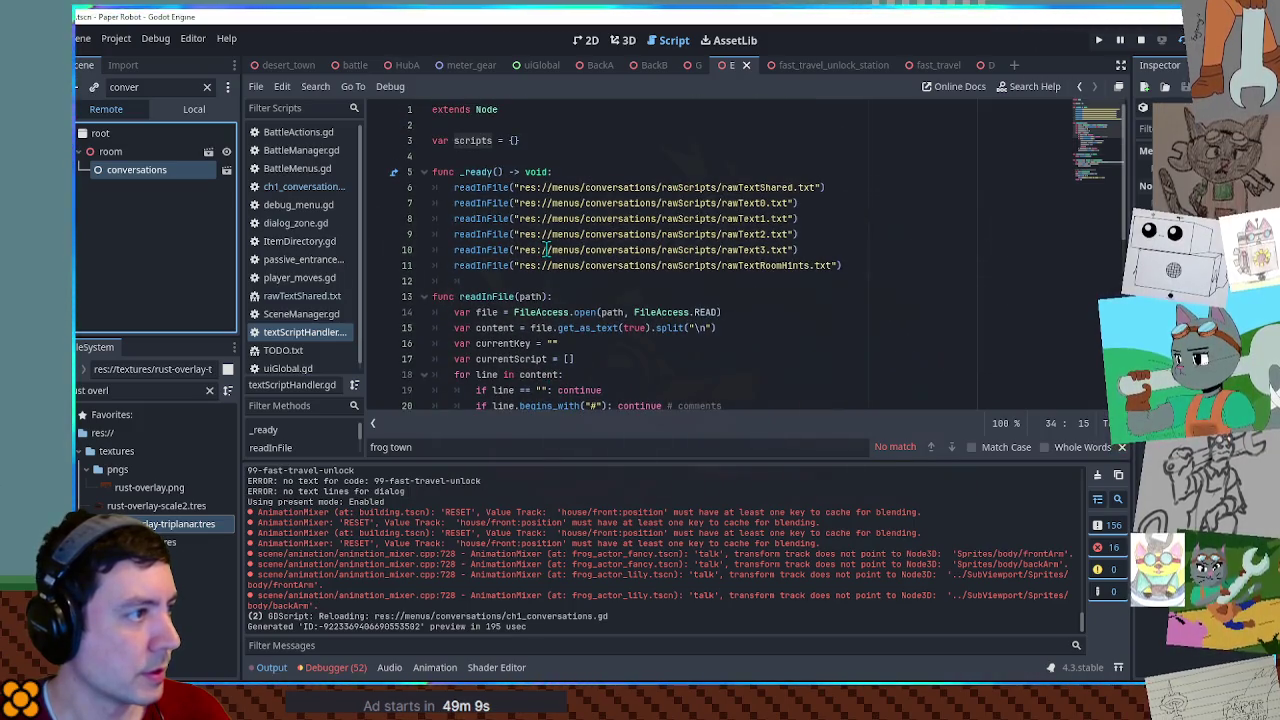
scroll(547, 250, down, 4)
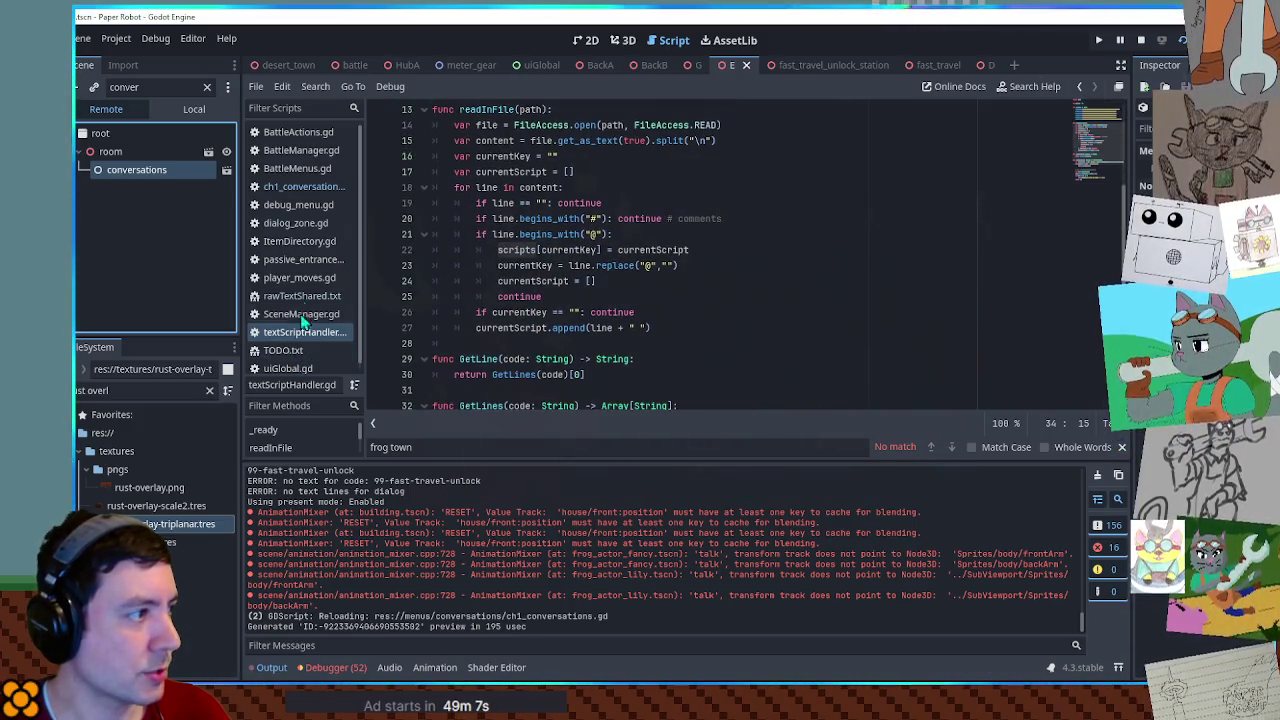
click(284, 190)
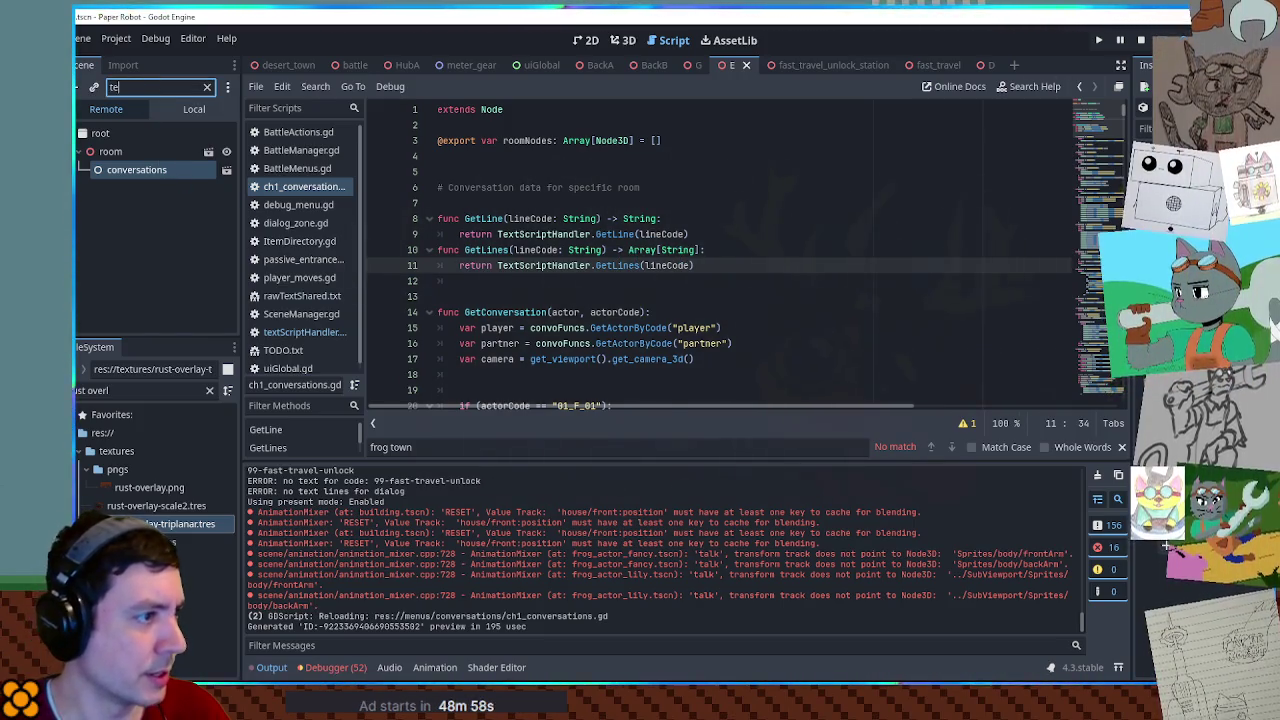
text(xtscr)
click(145, 155)
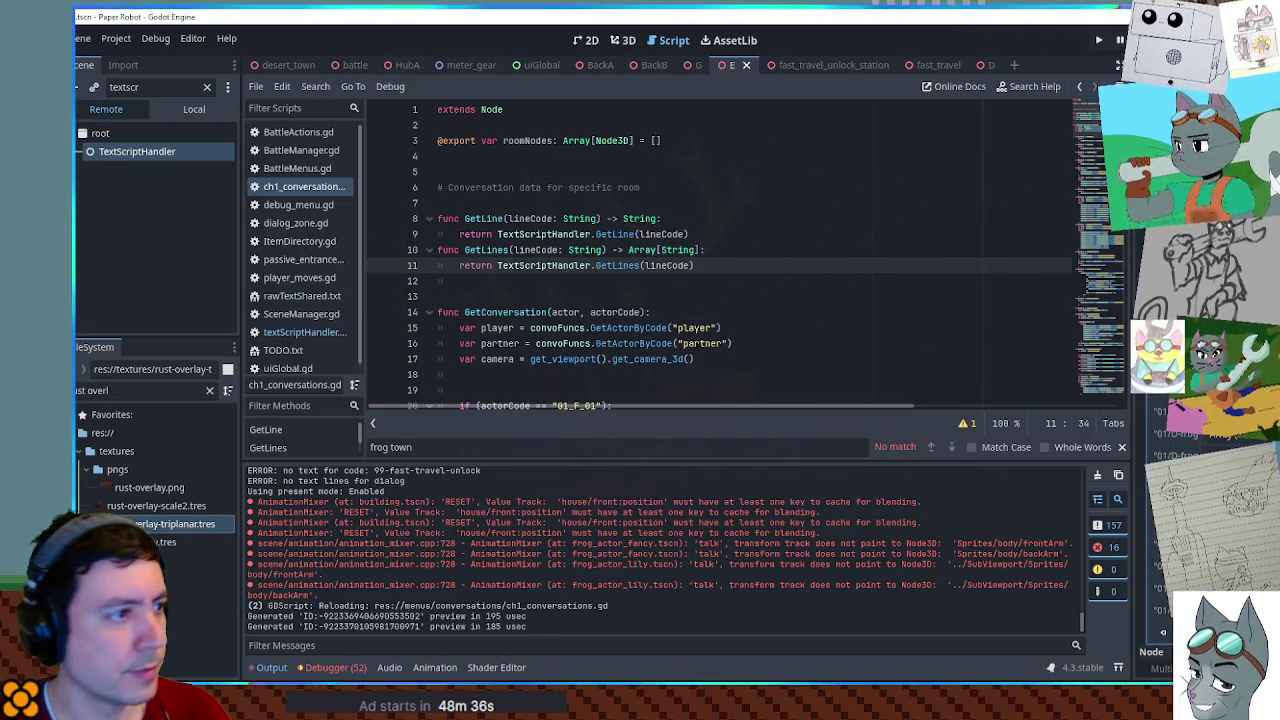
Copy the rawTextShared name from line 6, filter FileSystem by it, and open rawTextShared.txt
ctrl+click(613, 265)
scroll(600, 265, up, 5)
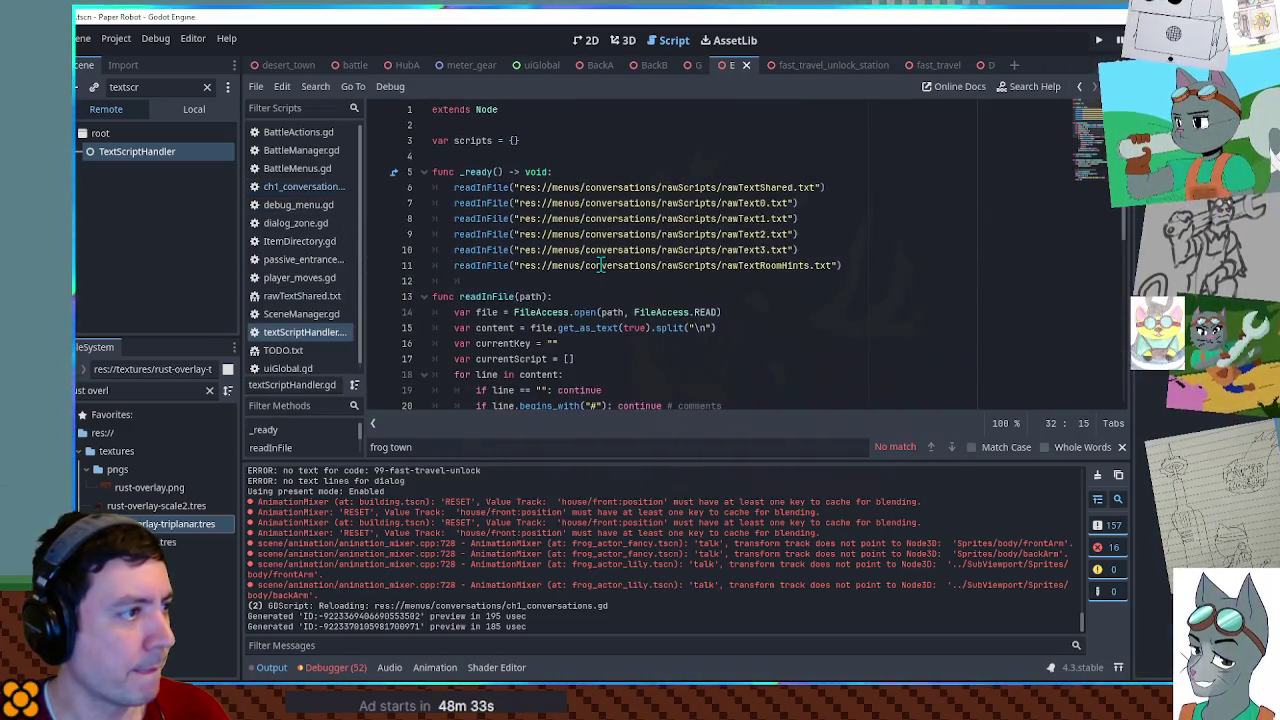
double_click(464, 187)
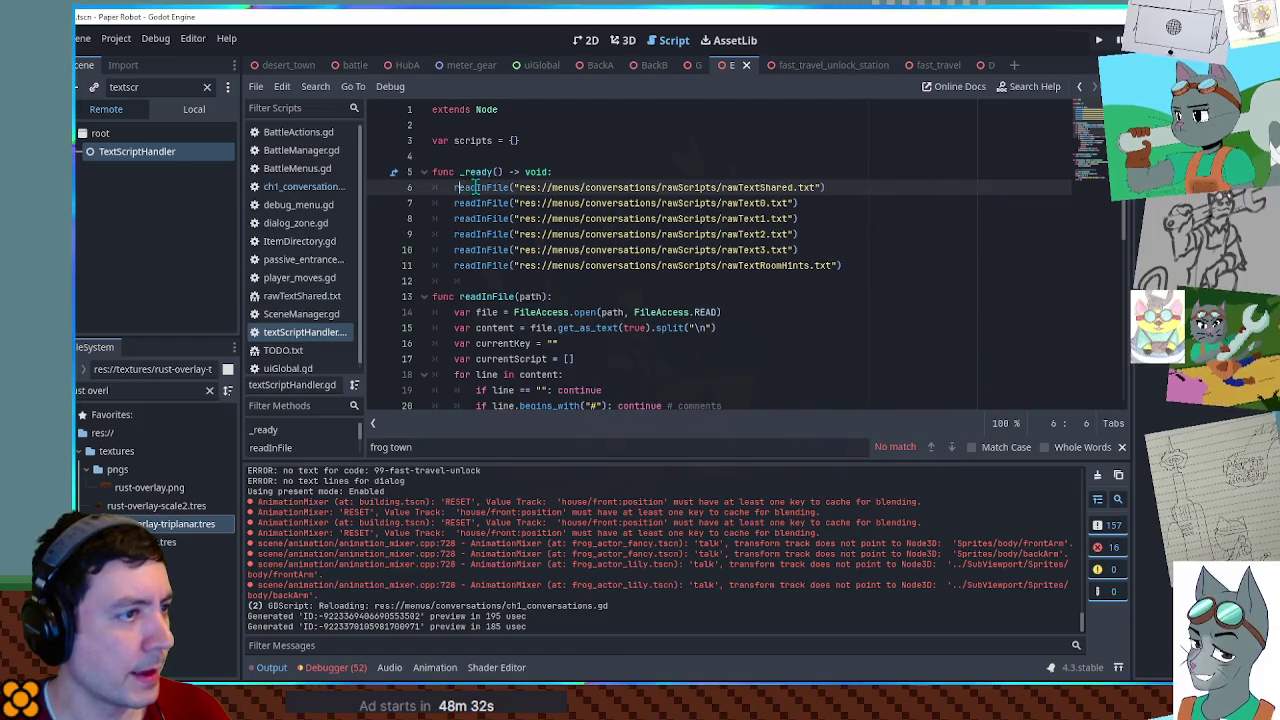
double_click(746, 188)
key(ctrl+c)
click(132, 390)
key(ctrl+a)
key(ctrl+v)
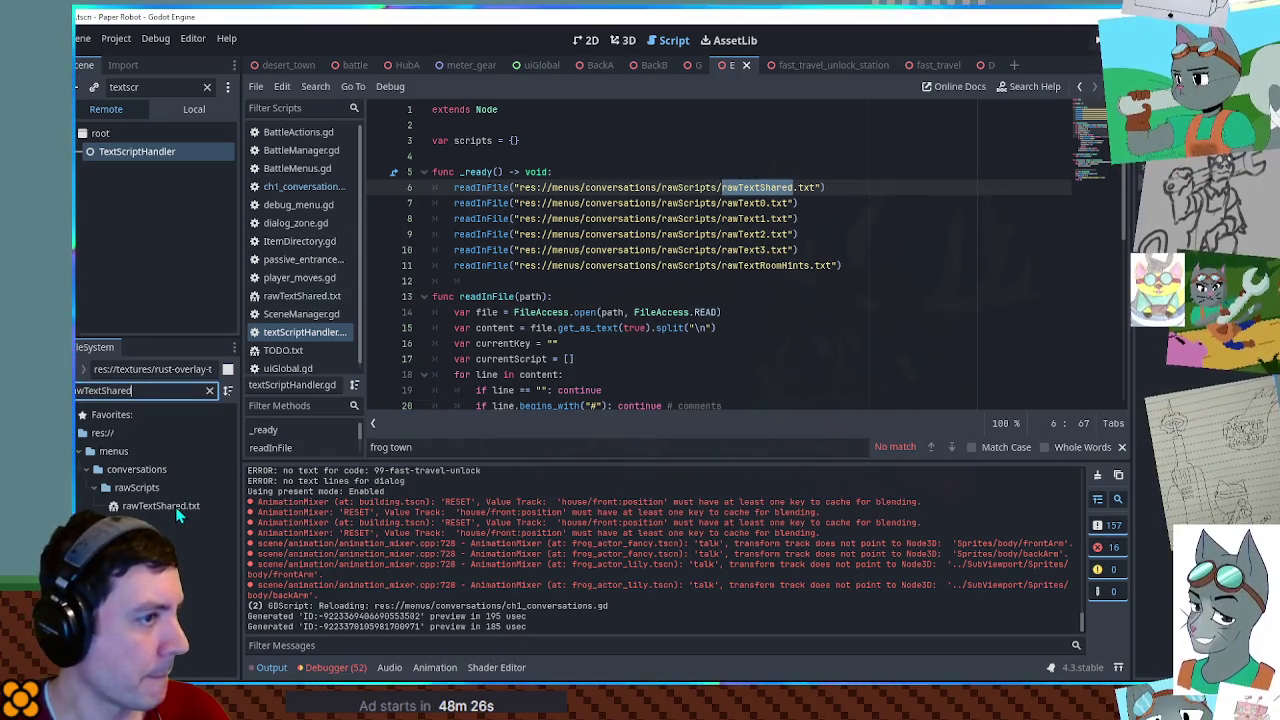
double_click(178, 512)
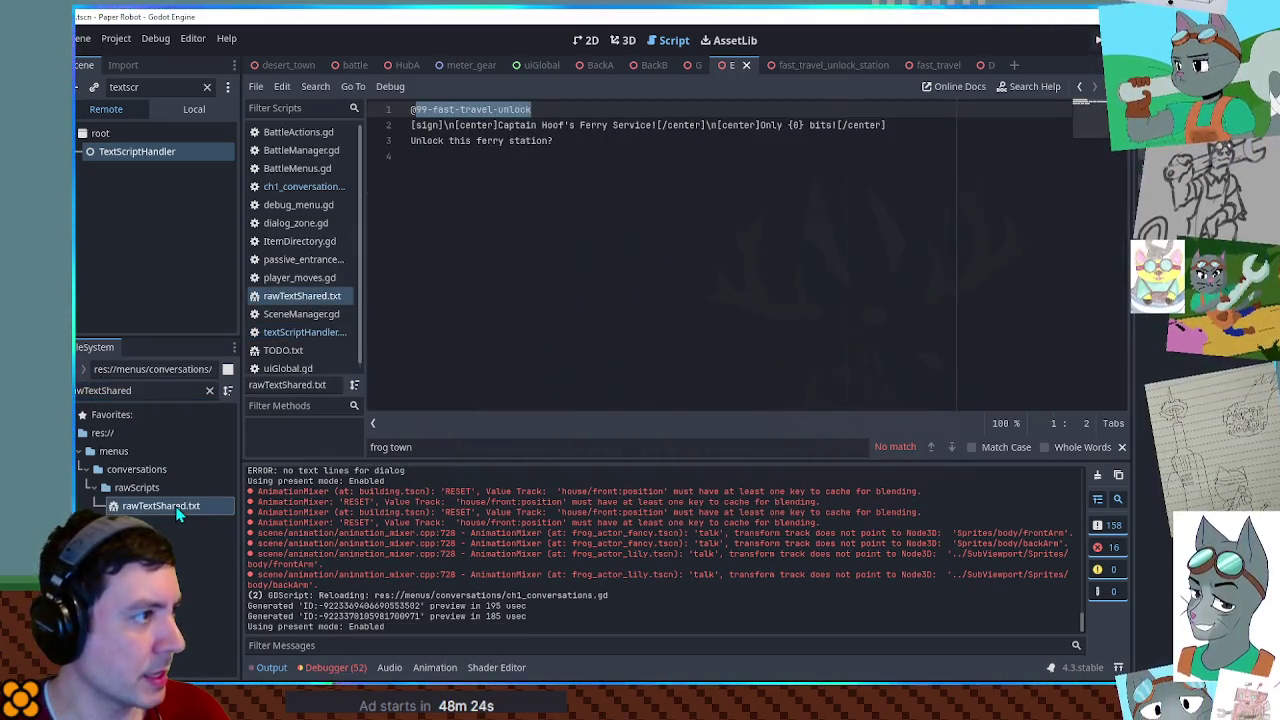
click(288, 334)
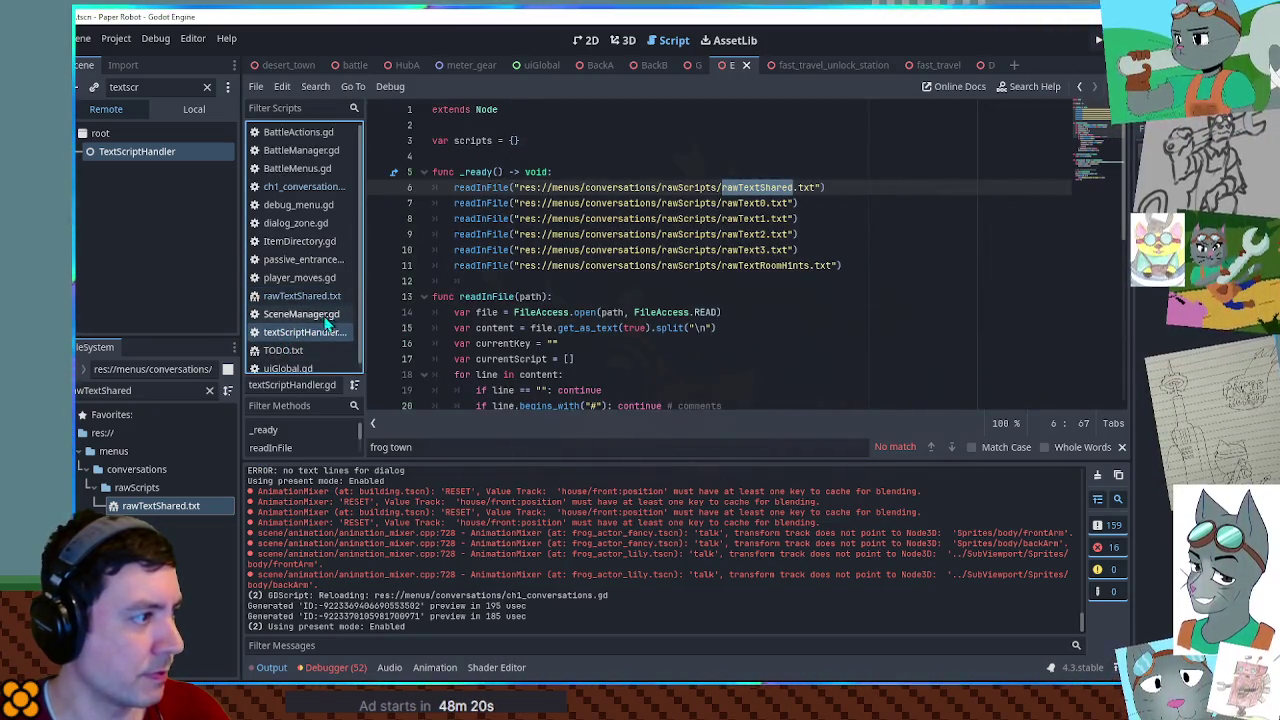
click(300, 300)
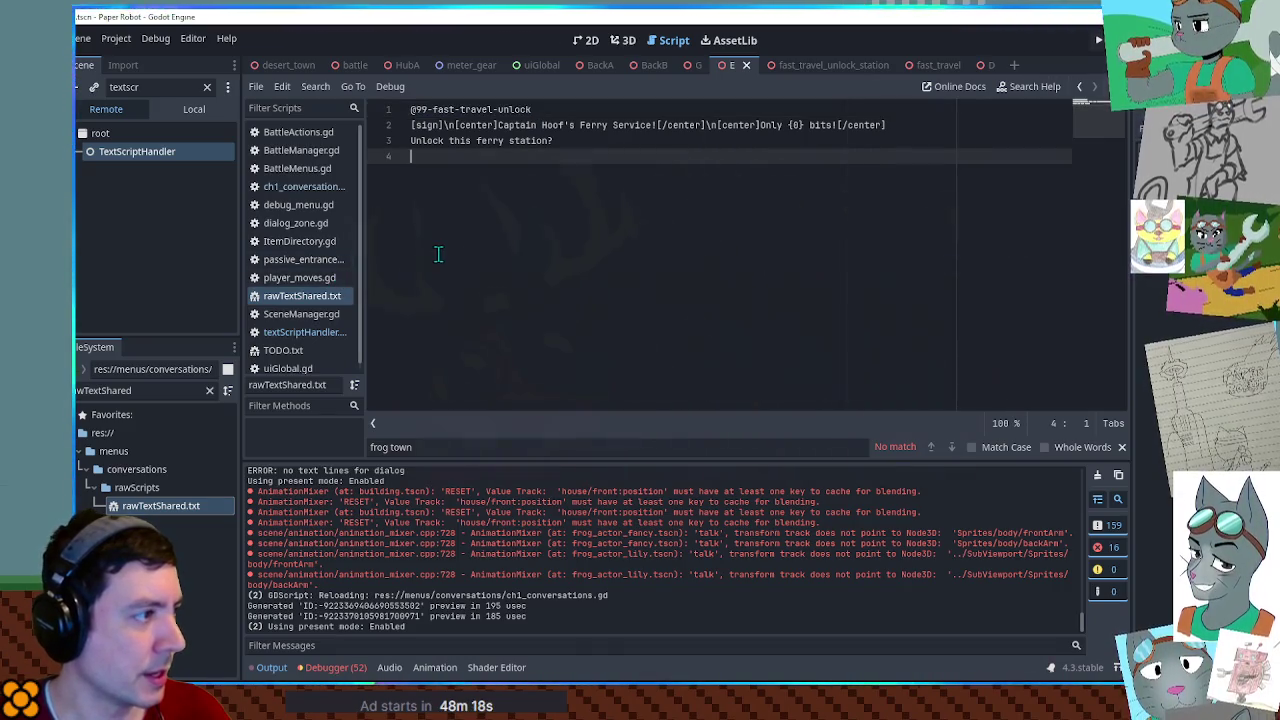
key(Return)
text(@EOF)
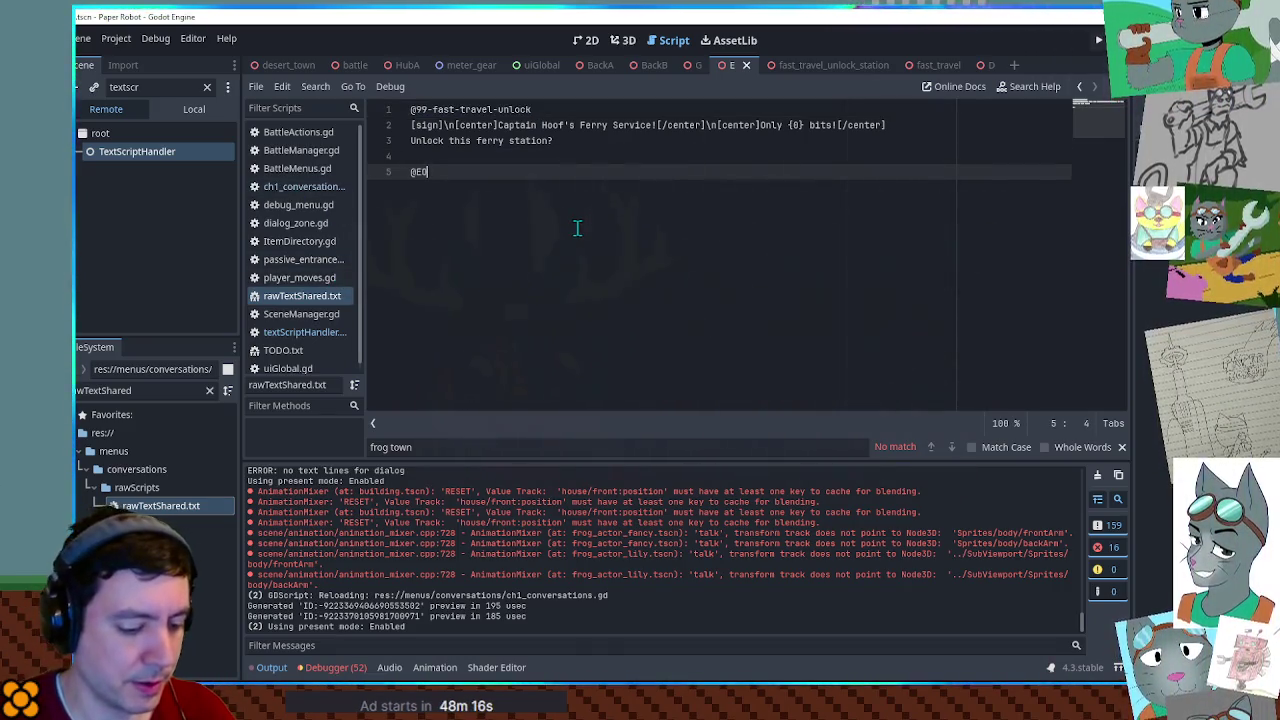
key(ctrl+s)
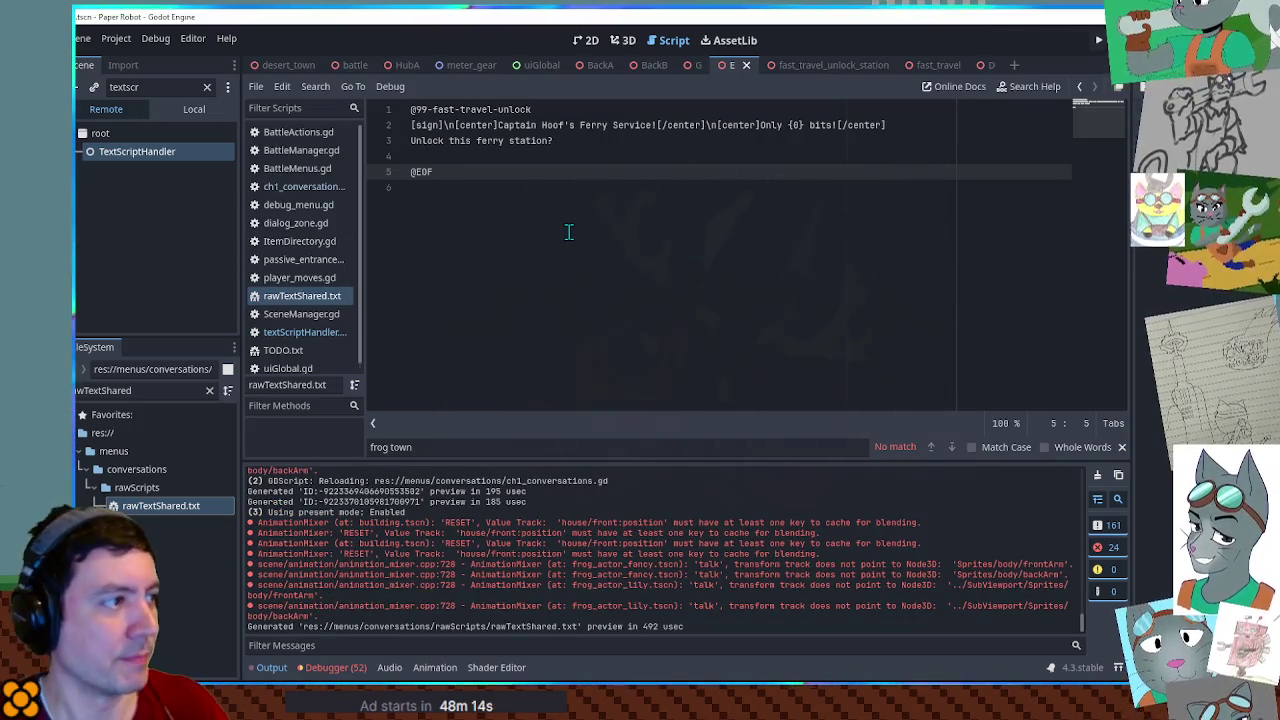
key(F5)
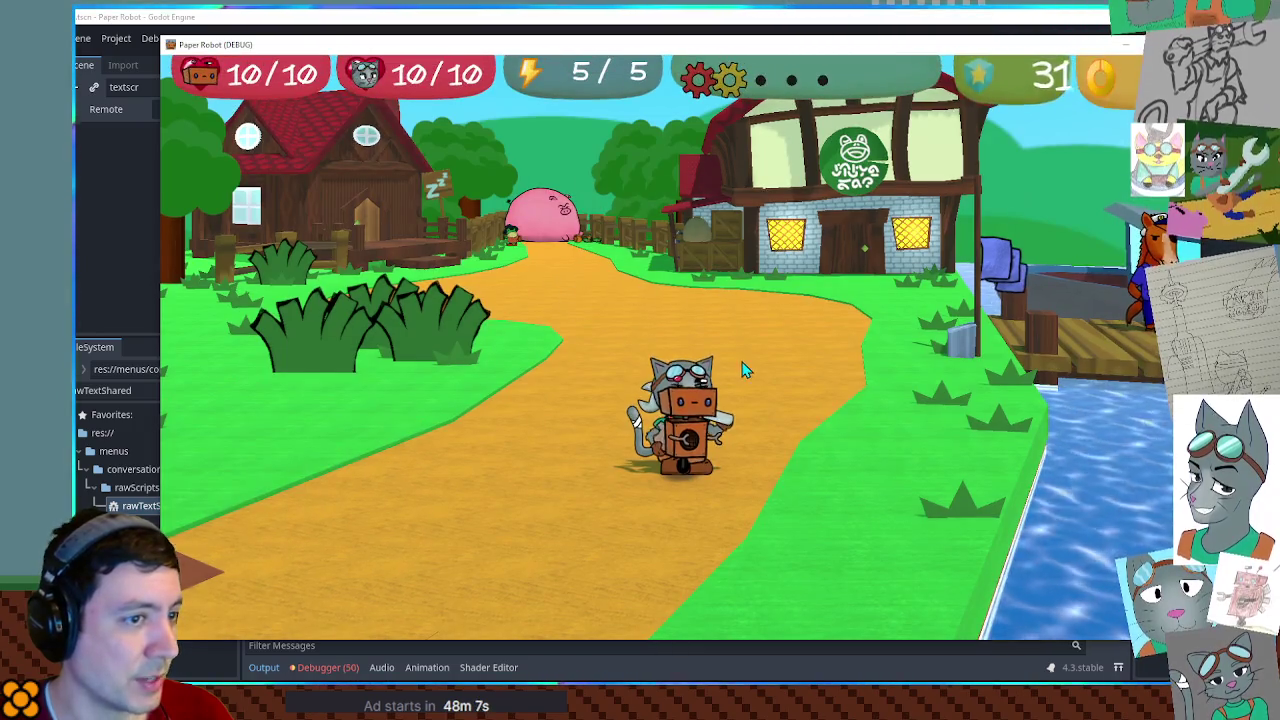
Walk to the dock sign, advance to 'Unlock this ferry station?', dismiss it, and stop the game
key(Left)
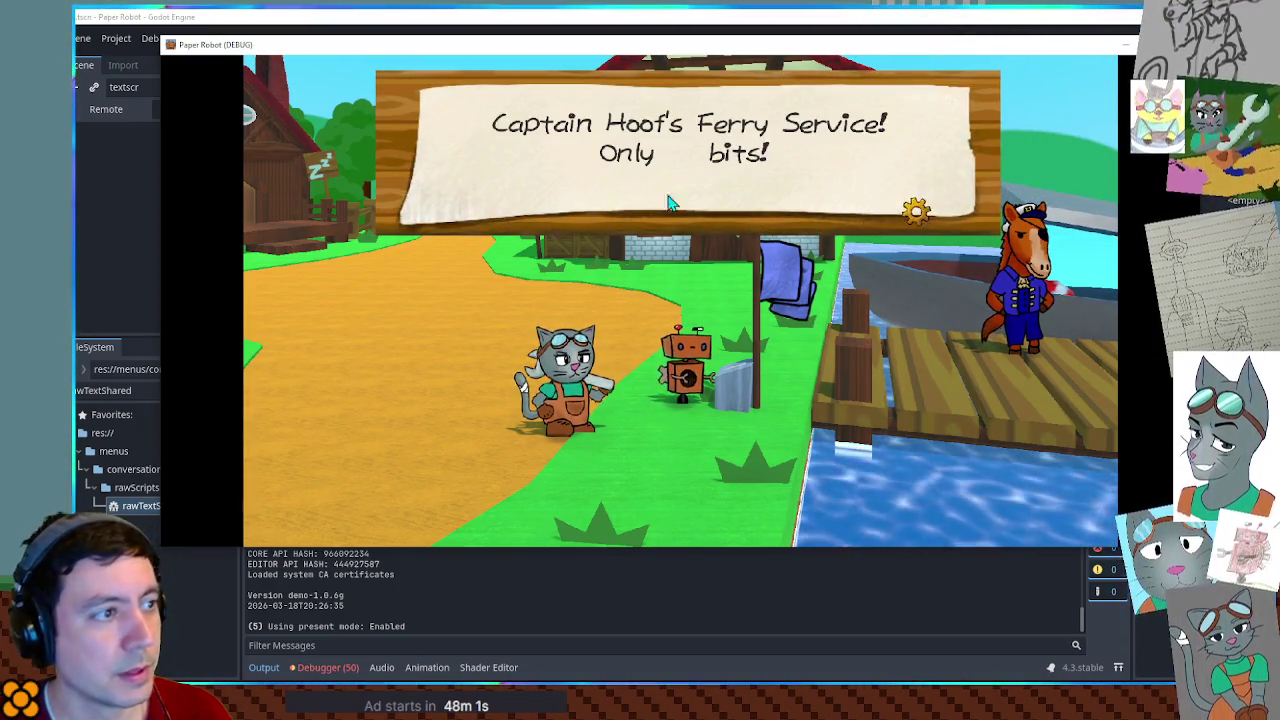
key(space)
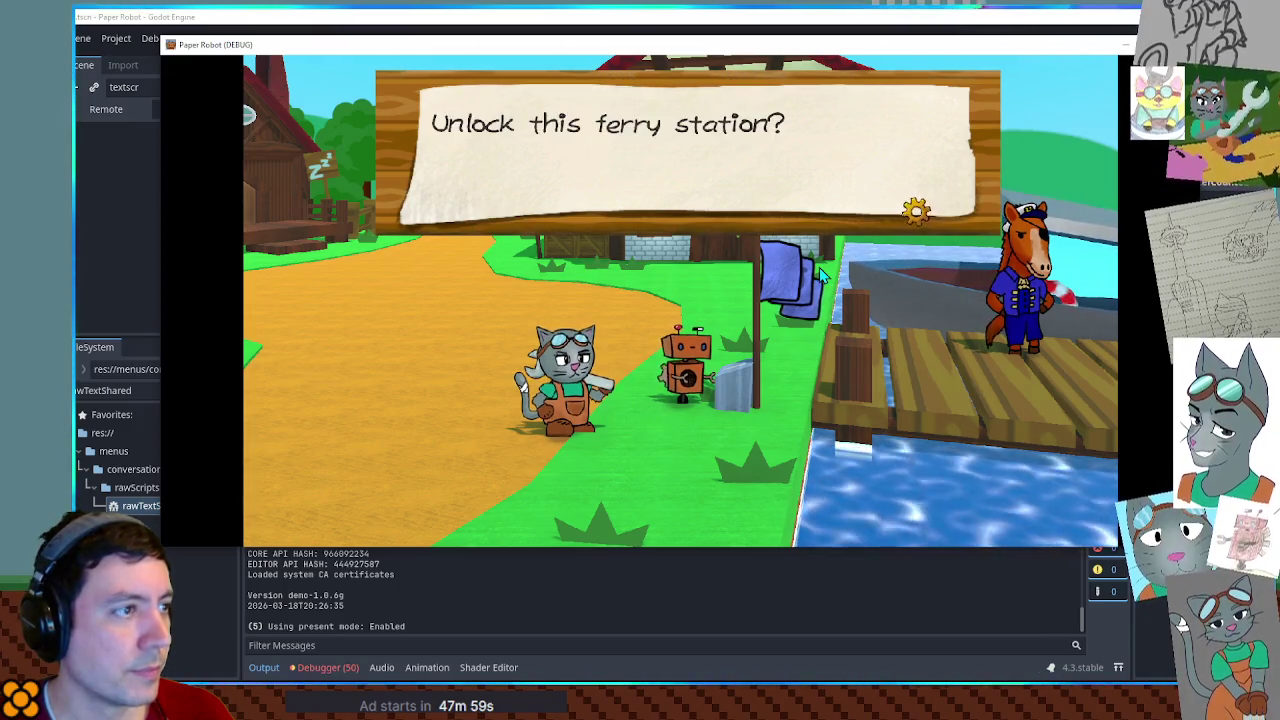
key(space)
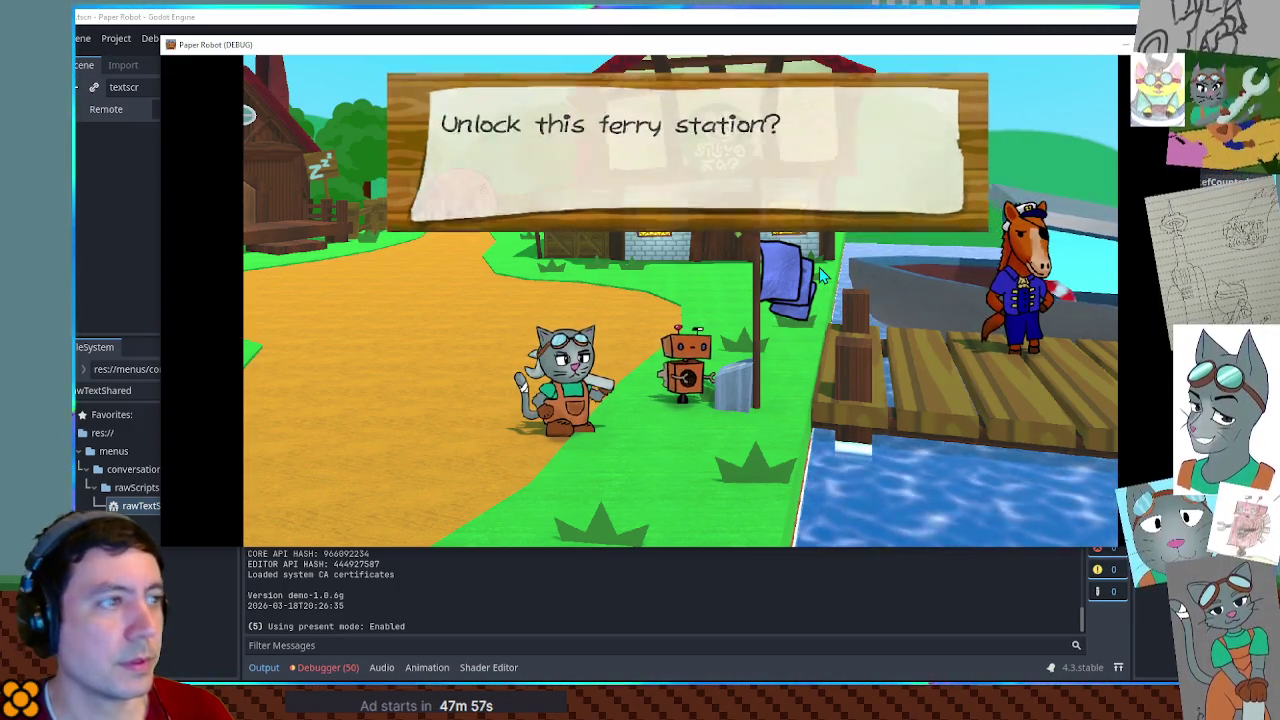
key(F8)
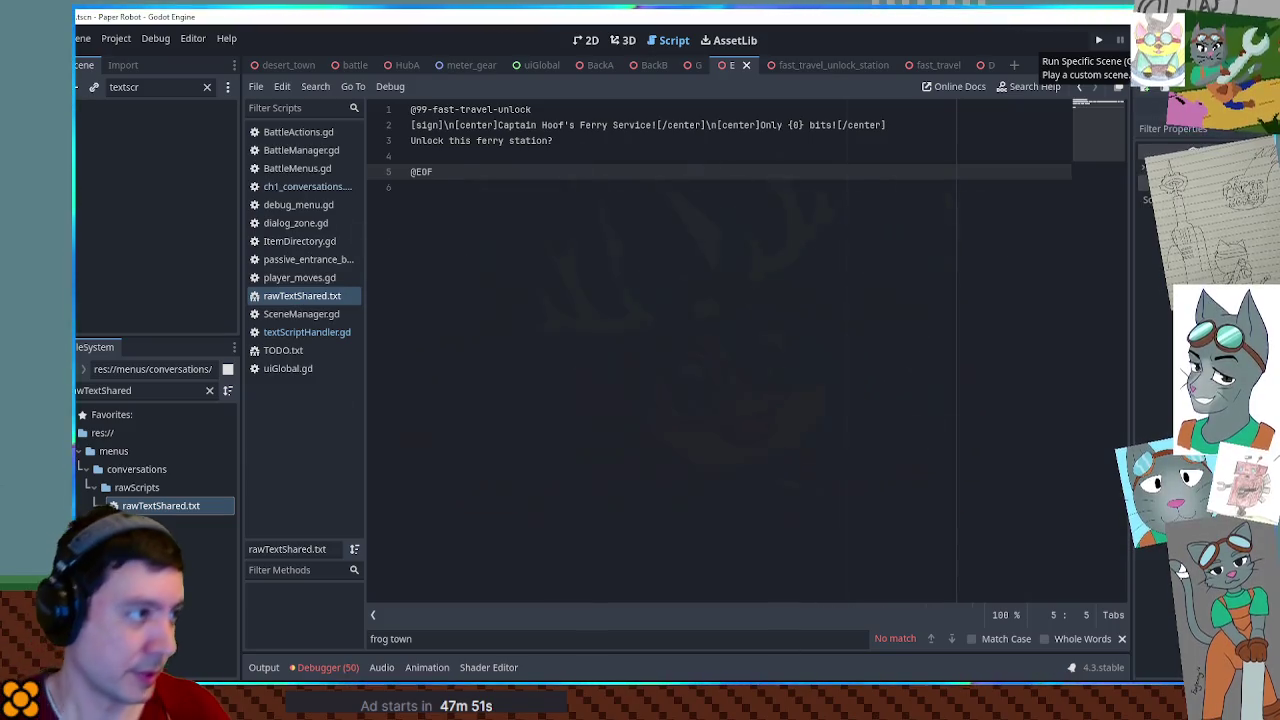
Insert a blank line after the unlock prompt, save rawTextShared.txt, and check the {0} placeholder
click(587, 141)
key(Return)
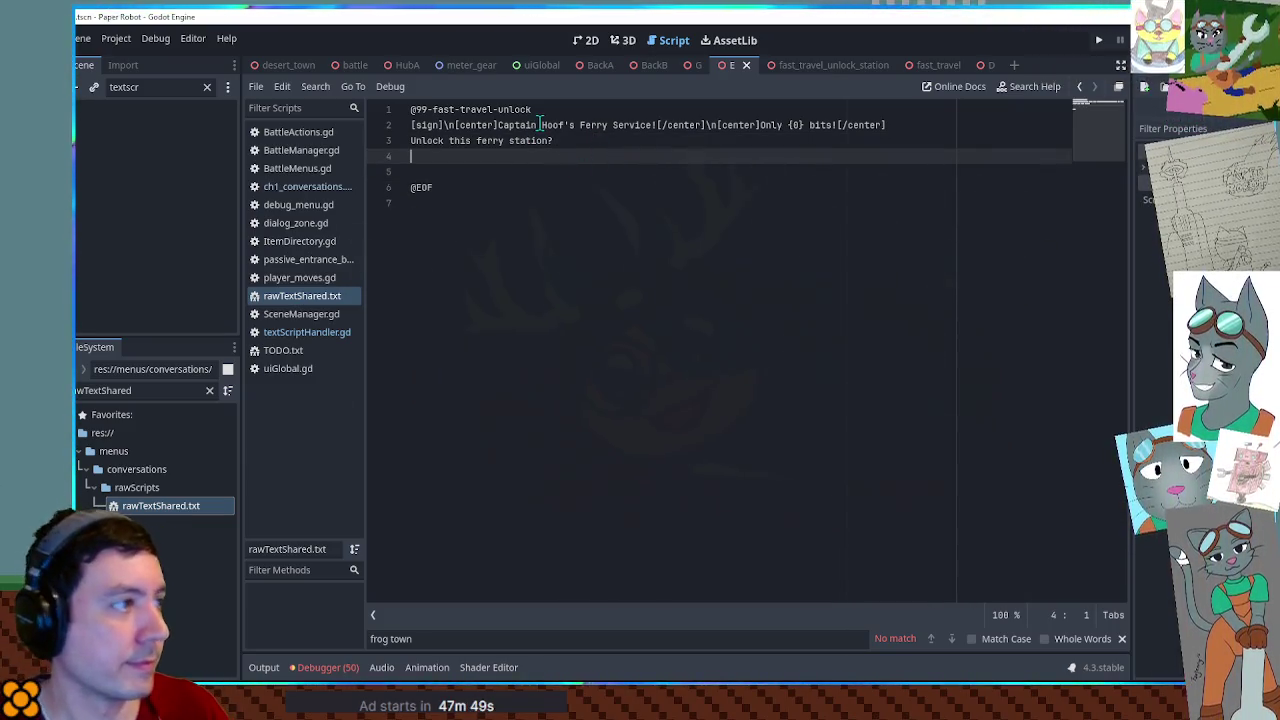
key(ctrl+s)
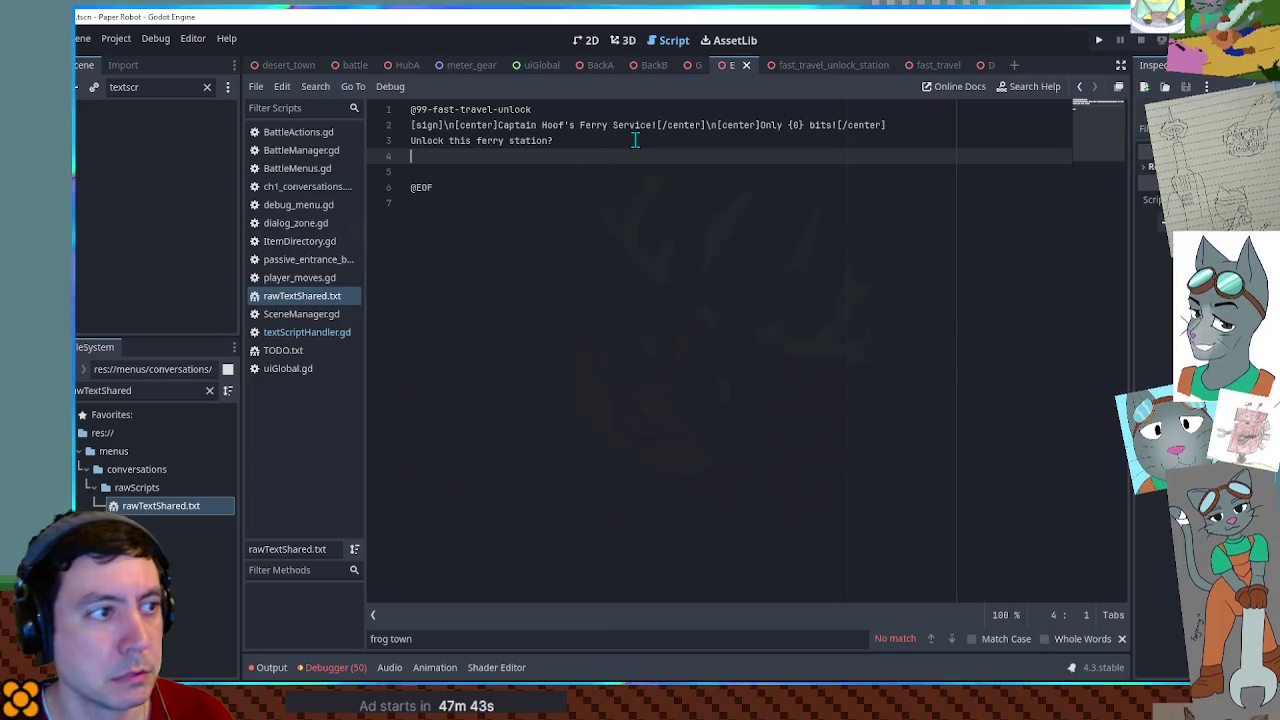
drag(787, 125, 799, 127)
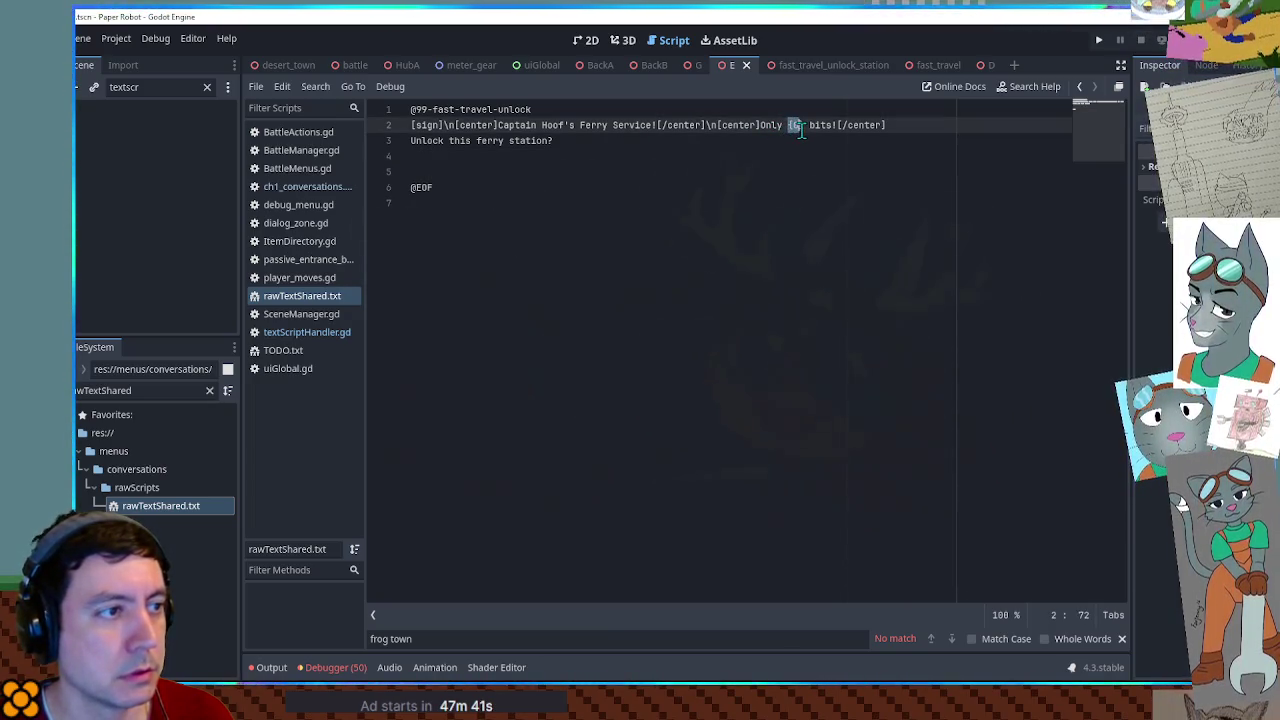
click(513, 159)
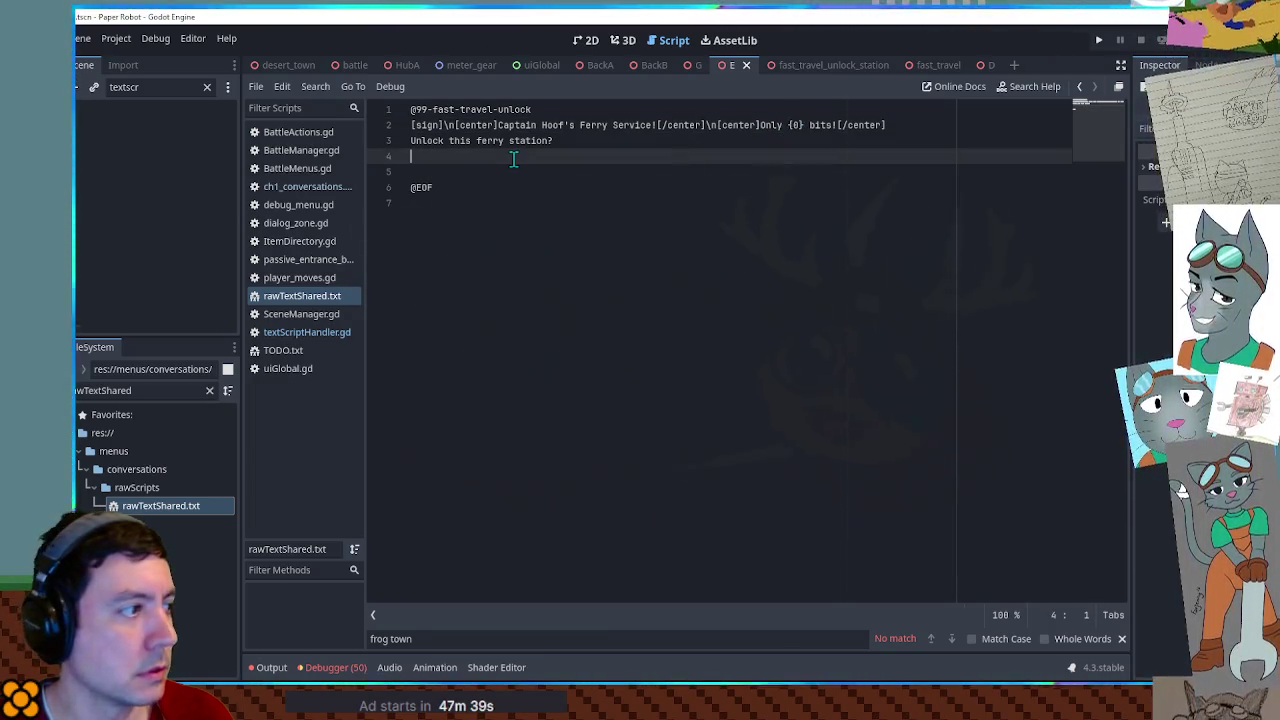